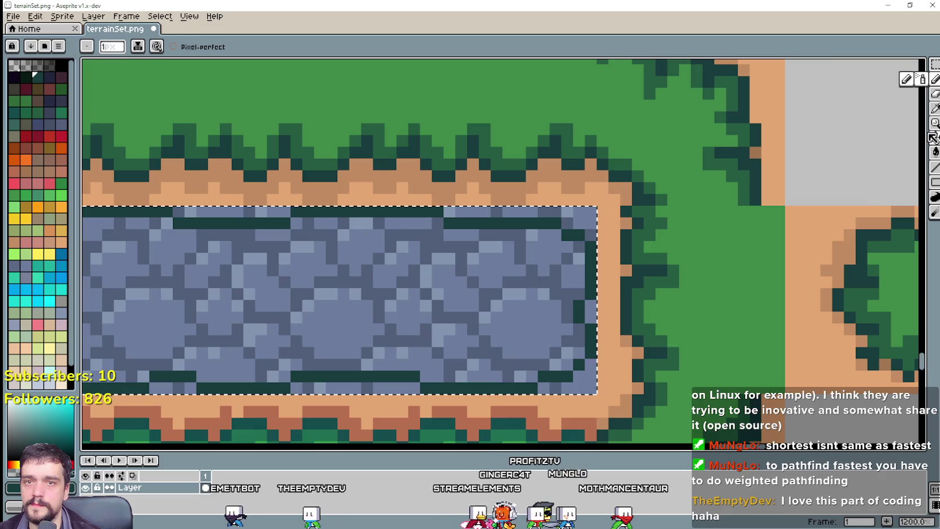
Pick the tan dirt colour and paint it over the pond's top outline and a stray stone pixel.
{"action": "left_click", "coordinate": [599, 189], "text": "alt"}
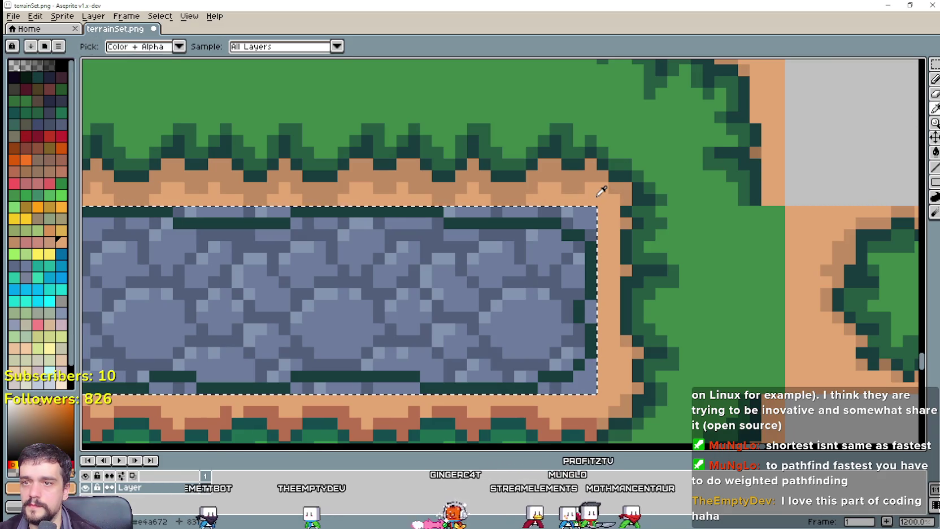
{"action": "left_click", "coordinate": [934, 79]}
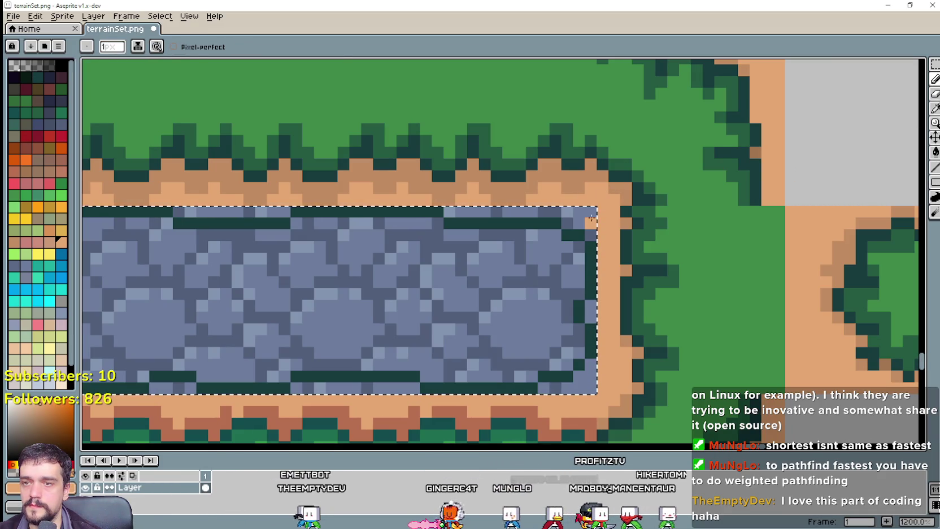
{"action": "left_click_drag", "start_coordinate": [556, 210], "coordinate": [472, 212]}
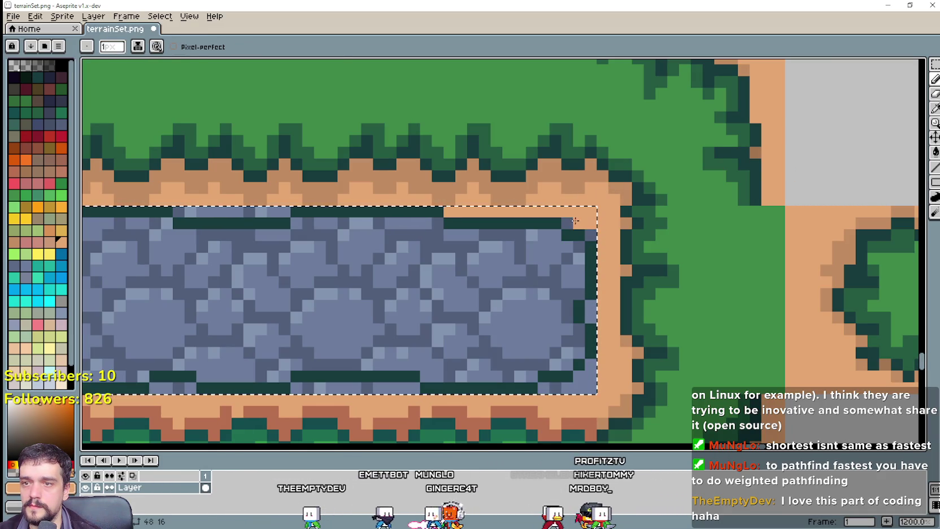
{"action": "left_click_drag", "start_coordinate": [574, 220], "coordinate": [587, 224]}
Repaint the pond's bottom outline row with tan dirt pixels.
{"action": "scroll", "coordinate": [550, 249], "scroll_direction": "down", "scroll_amount": 2}
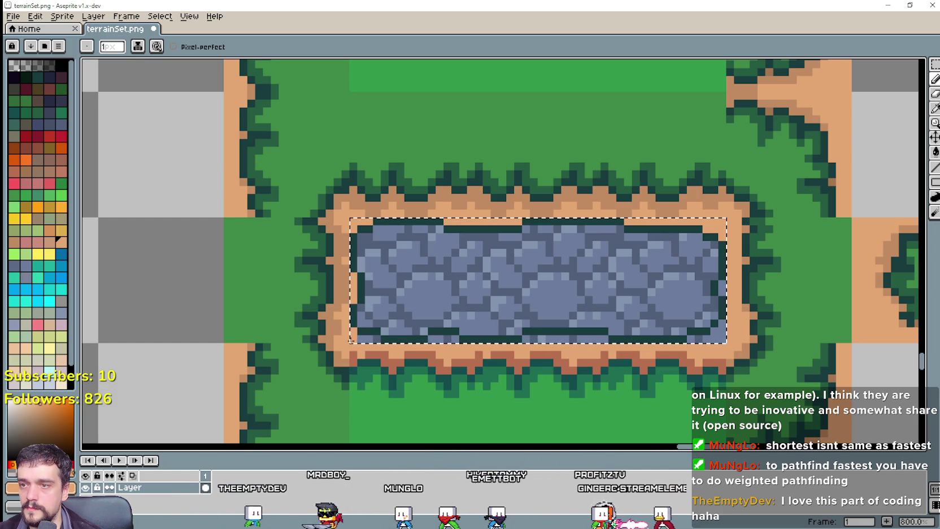
{"action": "left_click_drag", "start_coordinate": [397, 338], "coordinate": [600, 339]}
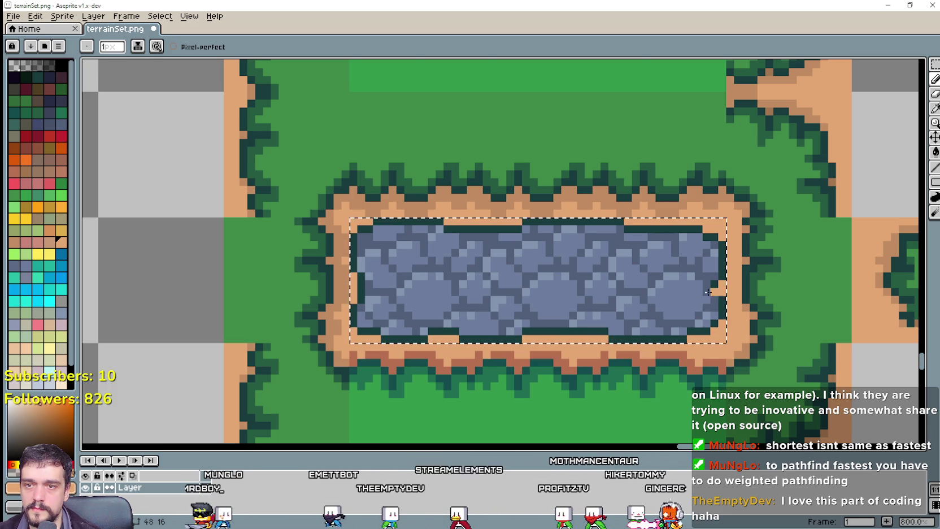
{"action": "scroll", "coordinate": [707, 292], "scroll_direction": "up", "scroll_amount": 1}
{"action": "scroll", "coordinate": [706, 294], "scroll_direction": "down", "scroll_amount": 3}
{"action": "scroll", "coordinate": [634, 300], "scroll_direction": "down", "scroll_amount": 1}
{"action": "scroll", "coordinate": [433, 250], "scroll_direction": "down", "scroll_amount": 1}
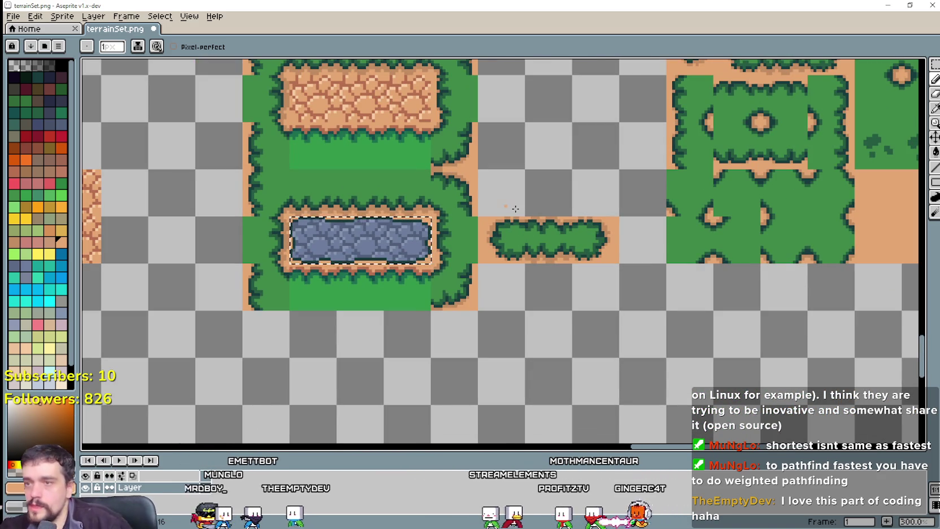
Sample the grey stone colour from the pond's cobbles.
{"action": "scroll", "coordinate": [384, 204], "scroll_direction": "up", "scroll_amount": 2}
{"action": "scroll", "coordinate": [395, 190], "scroll_direction": "up", "scroll_amount": 2}
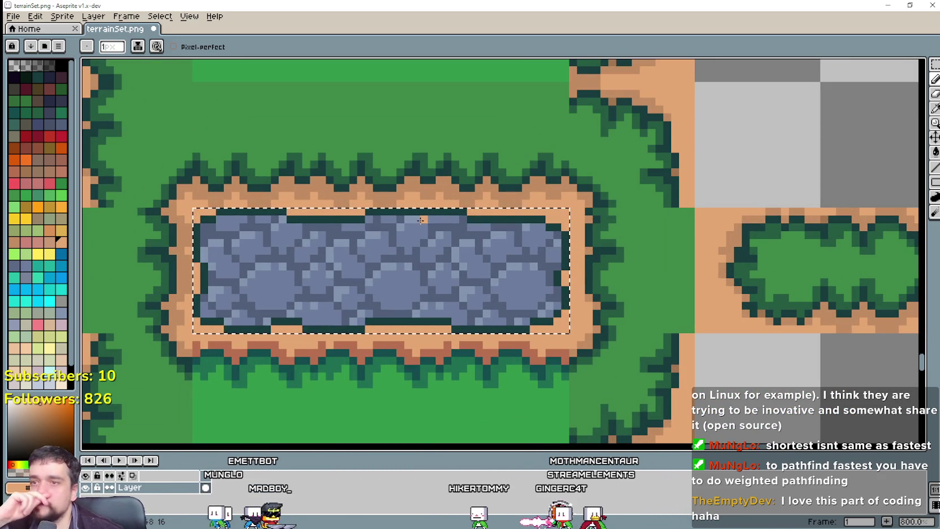
{"action": "key", "text": "i"}
{"action": "scroll", "coordinate": [490, 243], "scroll_direction": "up", "scroll_amount": 5}
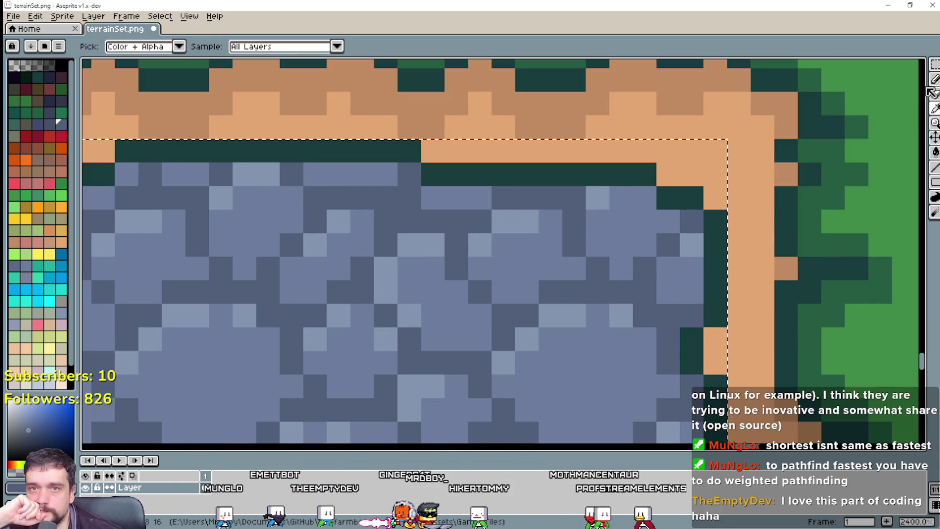
{"action": "key", "text": "b"}
{"action": "scroll", "coordinate": [665, 175], "scroll_direction": "down", "scroll_amount": 3}
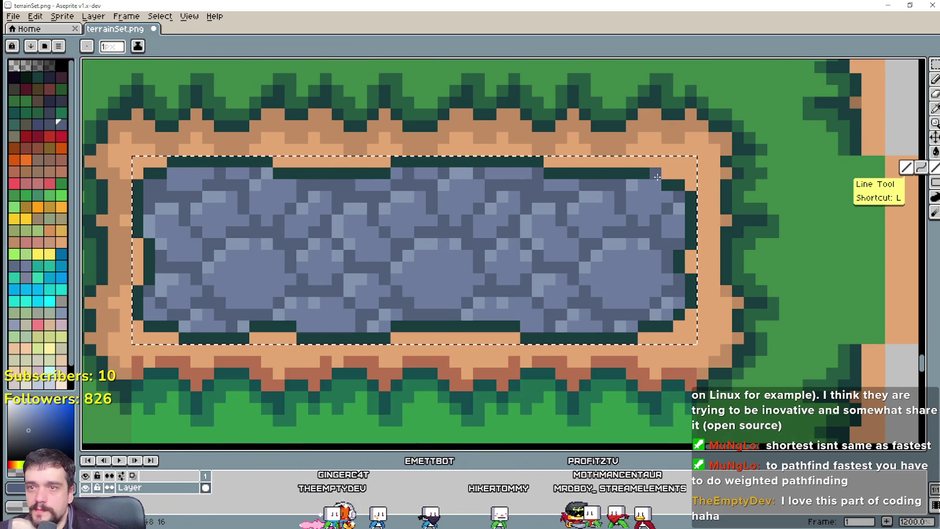
Draw grey lines over the pond's left, bottom and lower-right dark-green outline.
{"action": "left_click", "coordinate": [934, 168]}
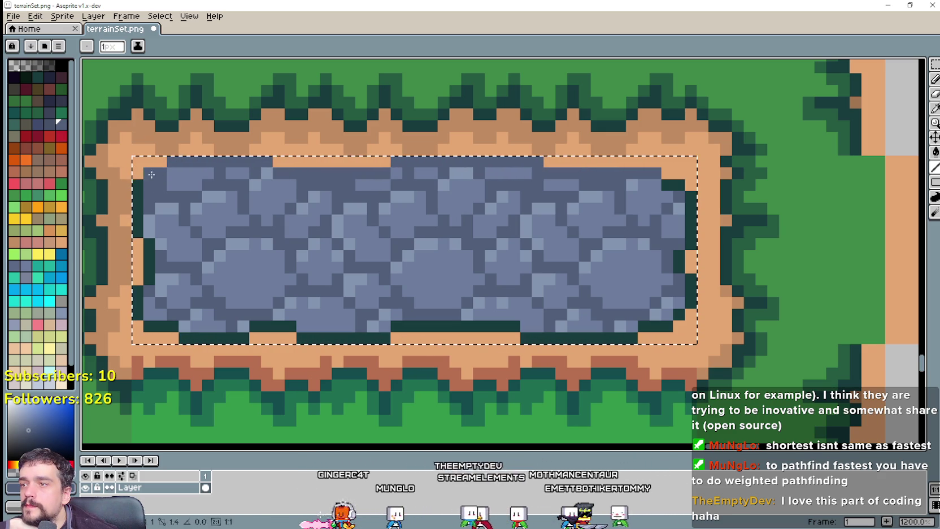
{"action": "left_click_drag", "start_coordinate": [139, 188], "coordinate": [138, 233]}
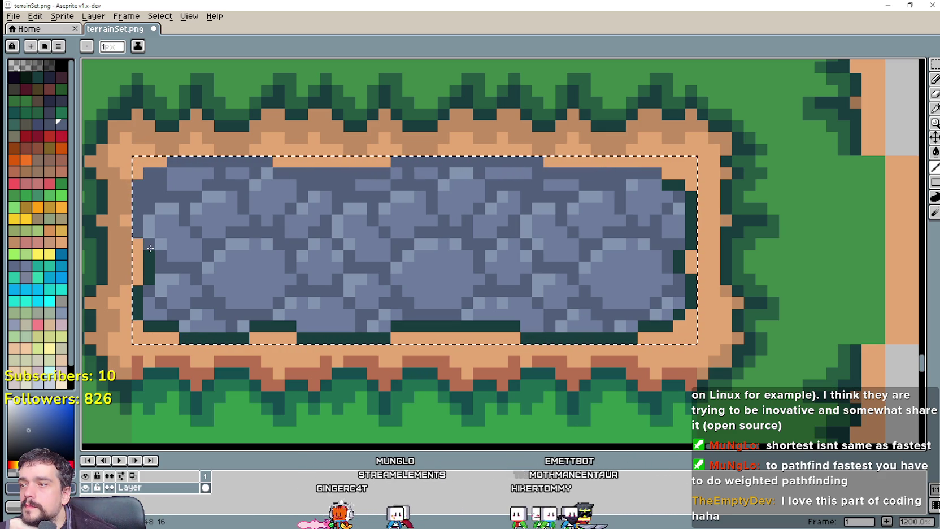
{"action": "left_click_drag", "start_coordinate": [136, 278], "coordinate": [136, 313]}
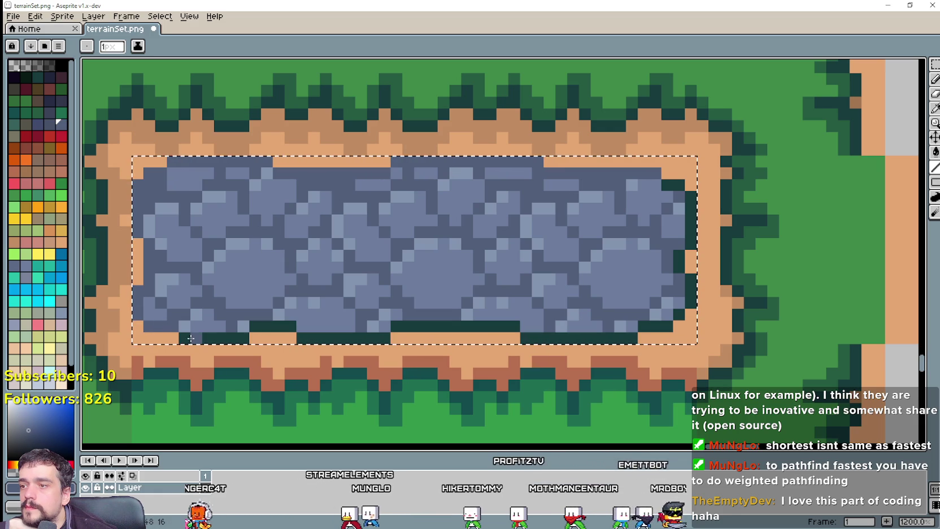
{"action": "left_click_drag", "start_coordinate": [230, 342], "coordinate": [286, 326]}
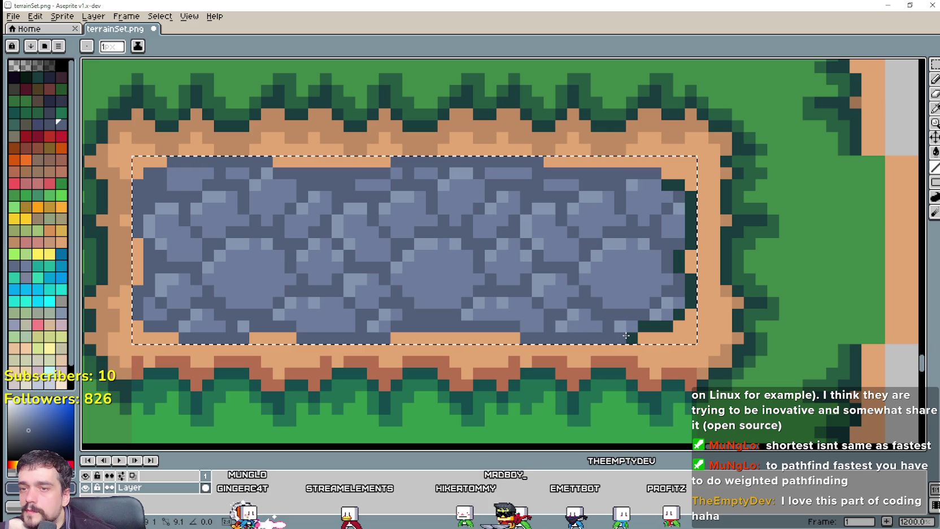
{"action": "left_click_drag", "start_coordinate": [642, 331], "coordinate": [676, 317]}
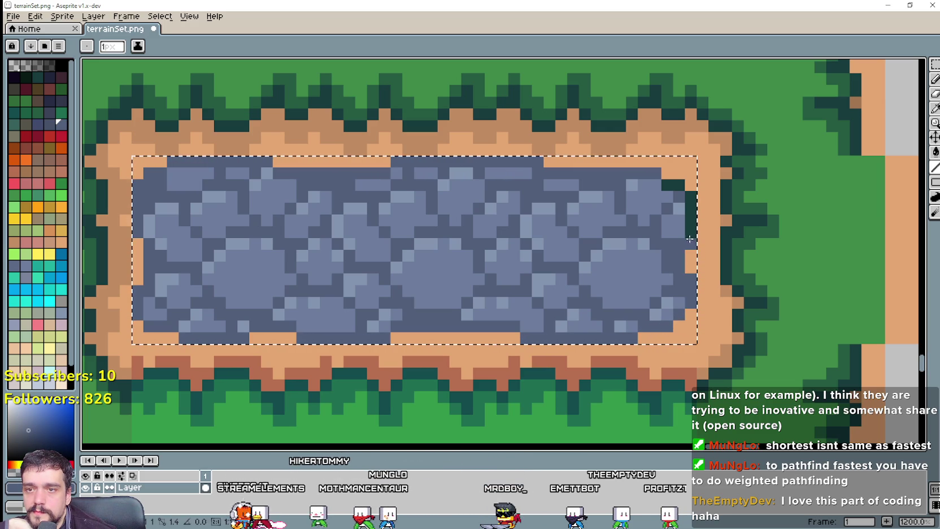
{"action": "scroll", "coordinate": [669, 184], "scroll_direction": "down", "scroll_amount": 3}
{"action": "scroll", "coordinate": [615, 324], "scroll_direction": "down", "scroll_amount": 2}
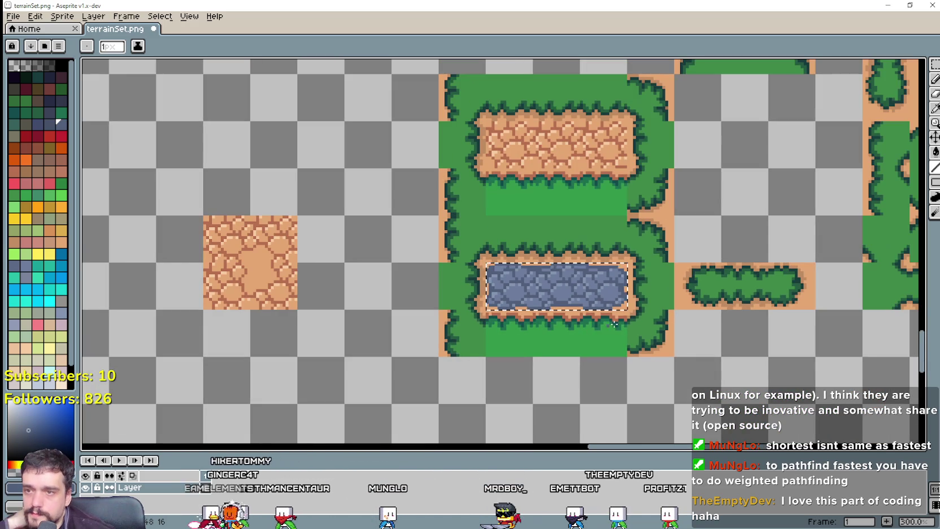
{"action": "scroll", "coordinate": [544, 241], "scroll_direction": "up", "scroll_amount": 2}
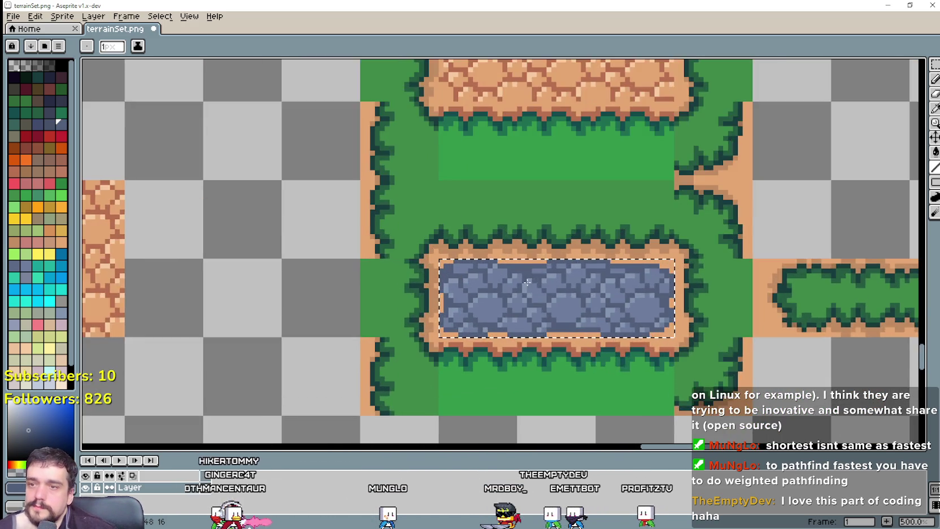
{"action": "scroll", "coordinate": [544, 241], "scroll_direction": "up", "scroll_amount": 4}
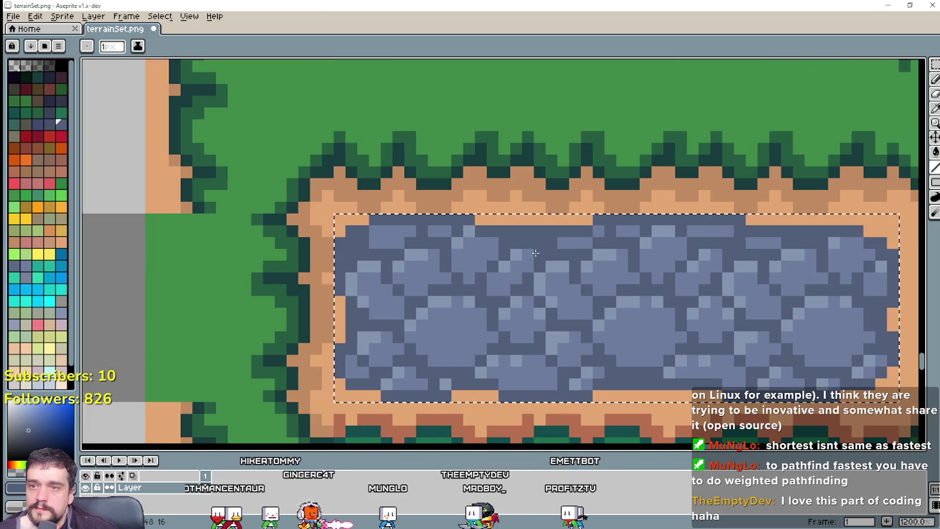
{"action": "scroll", "coordinate": [610, 225], "scroll_direction": "down", "scroll_amount": 2}
{"action": "scroll", "coordinate": [610, 225], "scroll_direction": "up", "scroll_amount": 2}
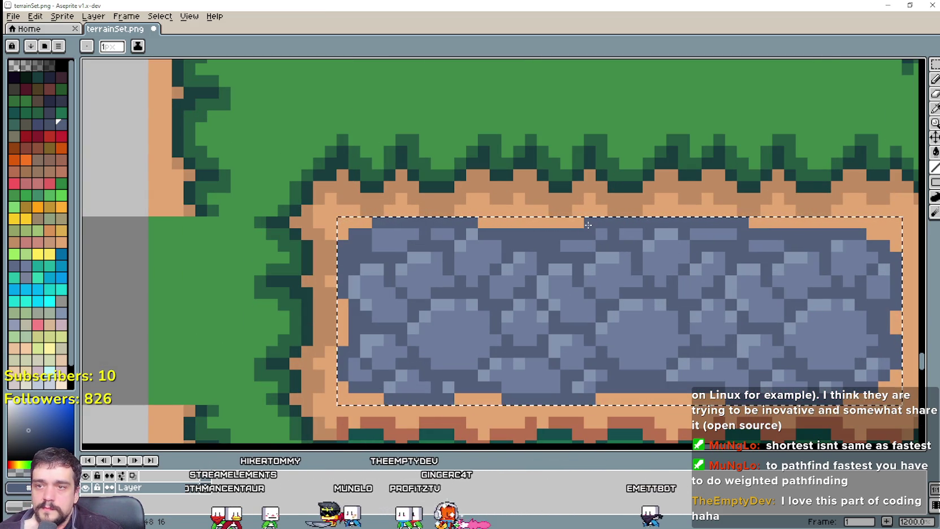
{"action": "key", "text": "i"}
{"action": "scroll", "coordinate": [664, 239], "scroll_direction": "up", "scroll_amount": 1}
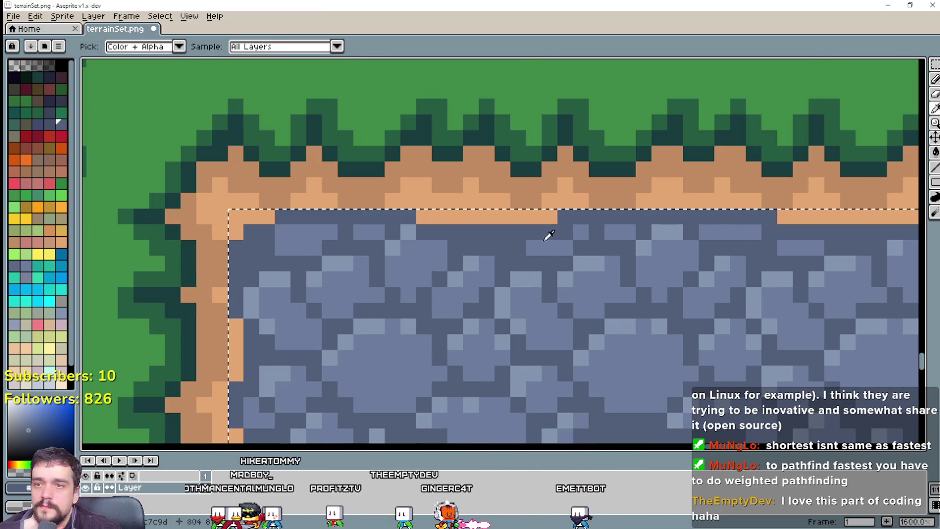
{"action": "key", "text": "b"}
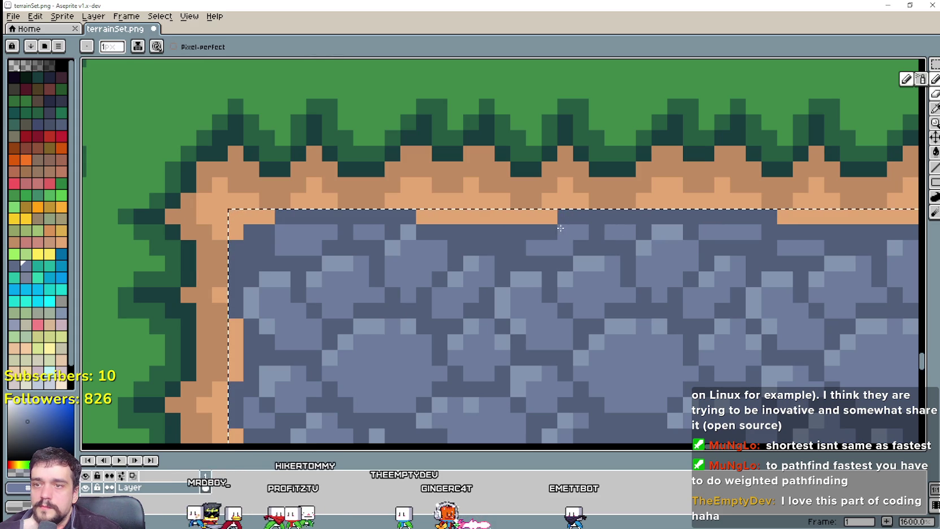
{"action": "scroll", "coordinate": [517, 315], "scroll_direction": "down", "scroll_amount": 3}
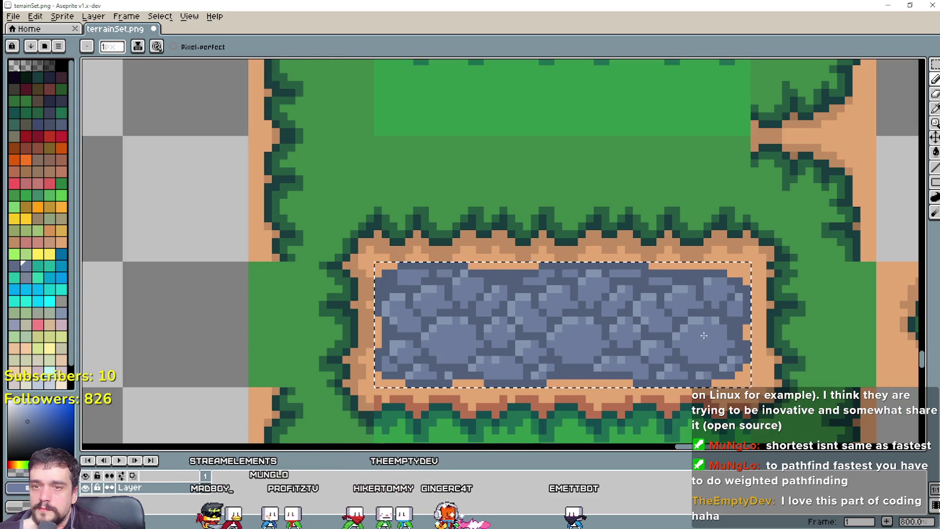
{"action": "scroll", "coordinate": [704, 335], "scroll_direction": "down", "scroll_amount": 1}
{"action": "scroll", "coordinate": [562, 279], "scroll_direction": "up", "scroll_amount": 1}
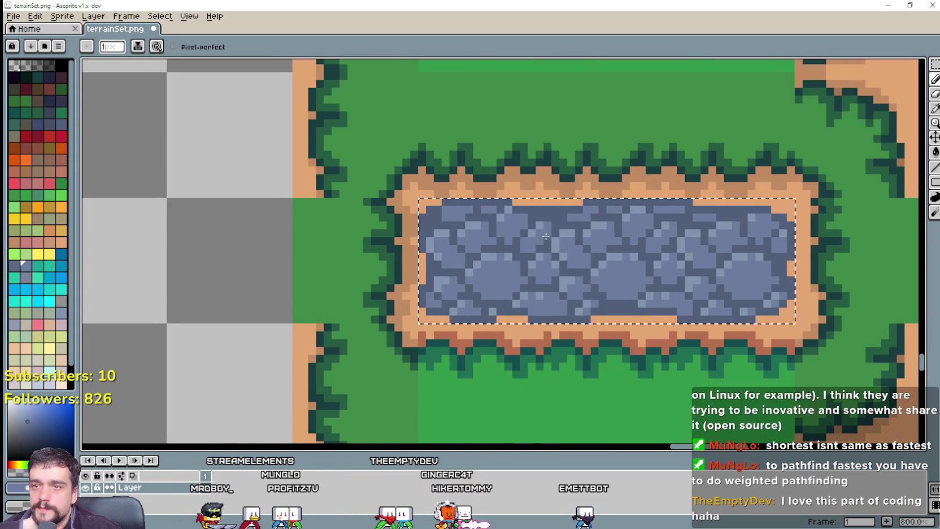
{"action": "scroll", "coordinate": [546, 236], "scroll_direction": "up", "scroll_amount": 2}
{"action": "key", "text": "i"}
{"action": "key", "text": "ctrl+d"}
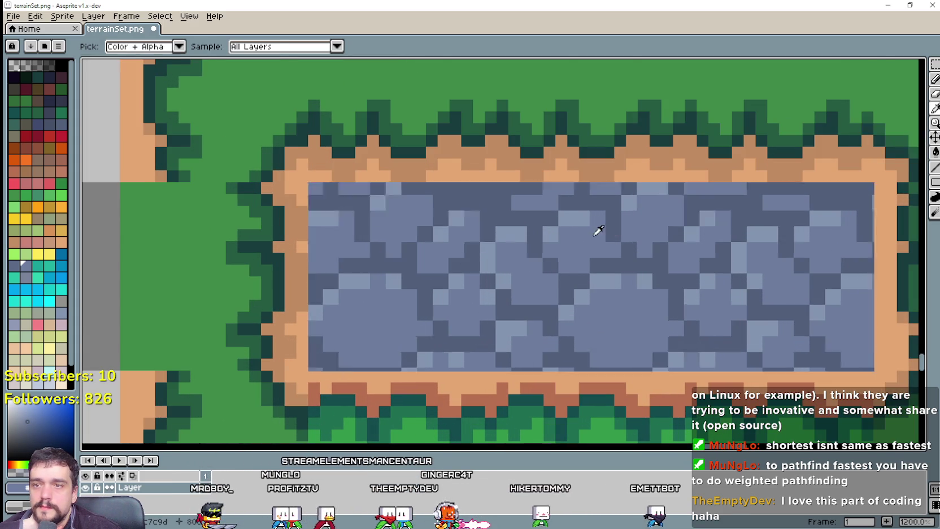
{"action": "scroll", "coordinate": [598, 229], "scroll_direction": "up", "scroll_amount": 2}
{"action": "key", "text": "b"}
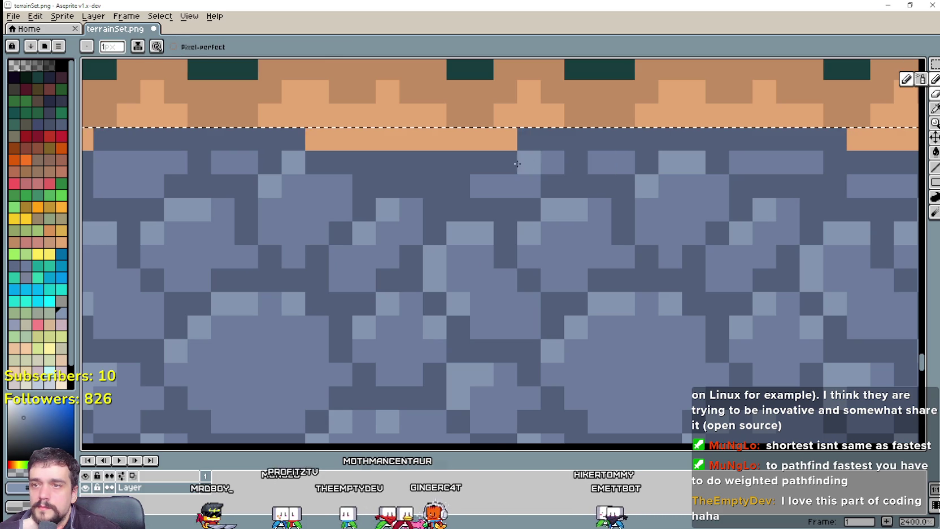
{"action": "scroll", "coordinate": [517, 163], "scroll_direction": "down", "scroll_amount": 3}
{"action": "scroll", "coordinate": [469, 330], "scroll_direction": "down", "scroll_amount": 2}
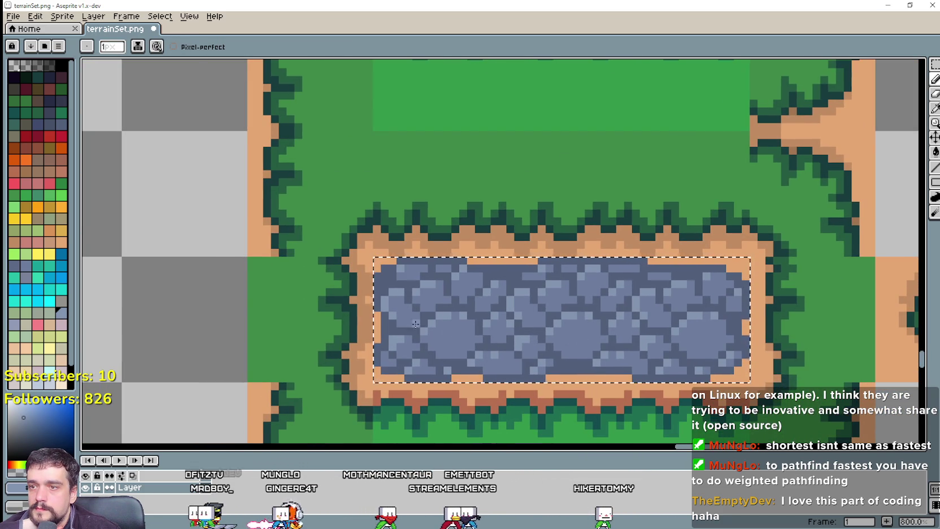
{"action": "scroll", "coordinate": [416, 324], "scroll_direction": "up", "scroll_amount": 1}
{"action": "left_click_drag", "start_coordinate": [577, 350], "coordinate": [439, 310]}
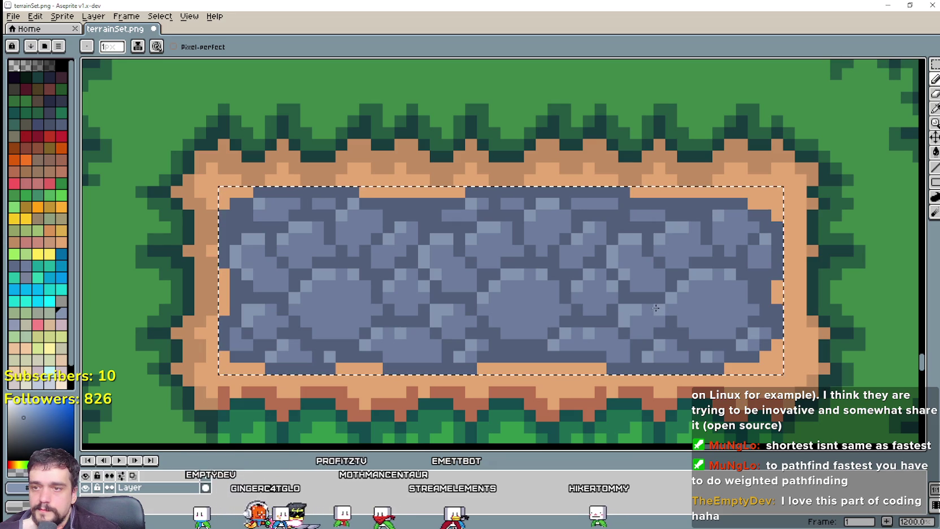
{"action": "scroll", "coordinate": [651, 303], "scroll_direction": "down", "scroll_amount": 2}
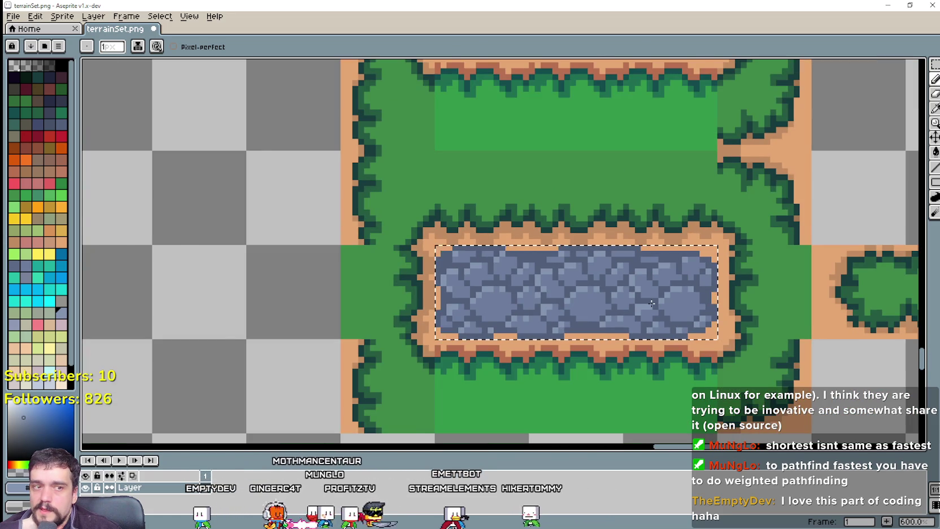
{"action": "scroll", "coordinate": [652, 303], "scroll_direction": "down", "scroll_amount": 2}
{"action": "scroll", "coordinate": [651, 303], "scroll_direction": "down", "scroll_amount": 1}
Zoom out over the tileset and clear the selection around the blue stone pond.
{"action": "scroll", "coordinate": [667, 311], "scroll_direction": "down", "scroll_amount": 1}
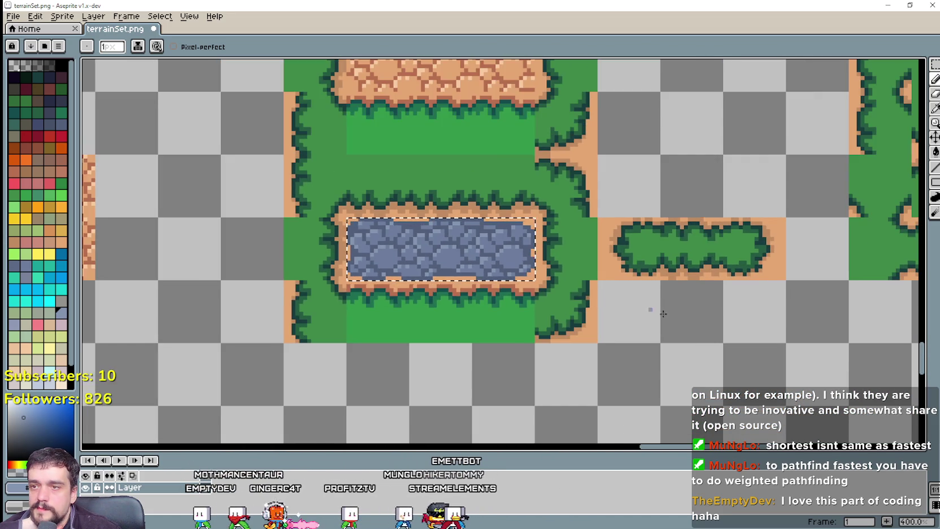
{"action": "scroll", "coordinate": [679, 319], "scroll_direction": "down", "scroll_amount": 1}
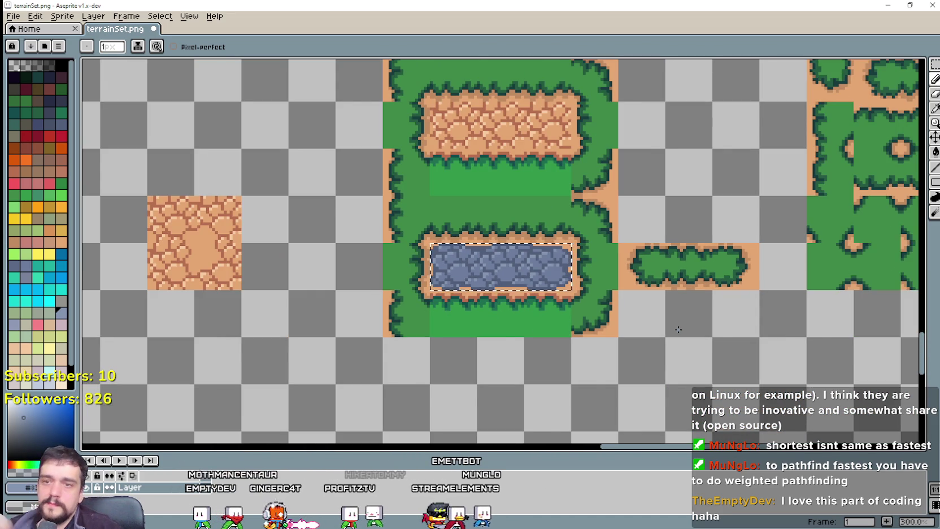
{"action": "scroll", "coordinate": [672, 339], "scroll_direction": "down", "scroll_amount": 1}
{"action": "scroll", "coordinate": [663, 353], "scroll_direction": "up", "scroll_amount": 1}
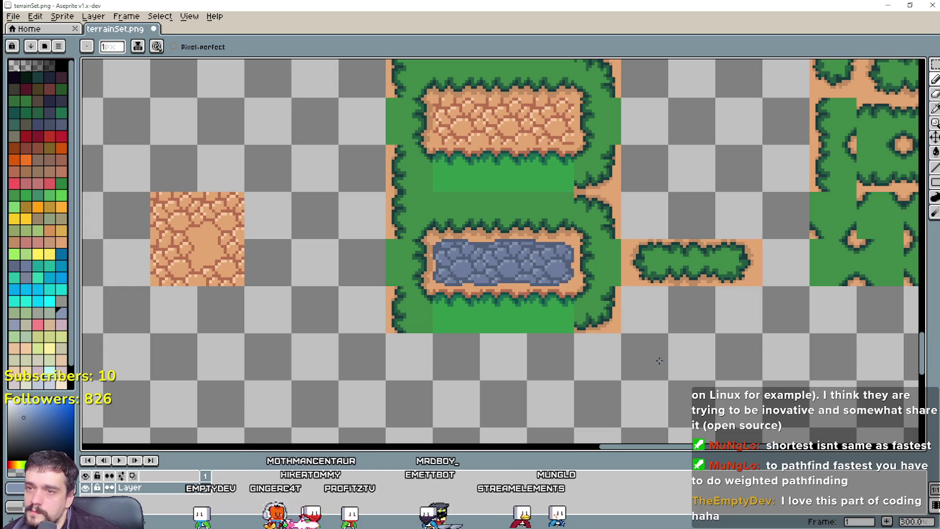
{"action": "left_click", "coordinate": [418, 291]}
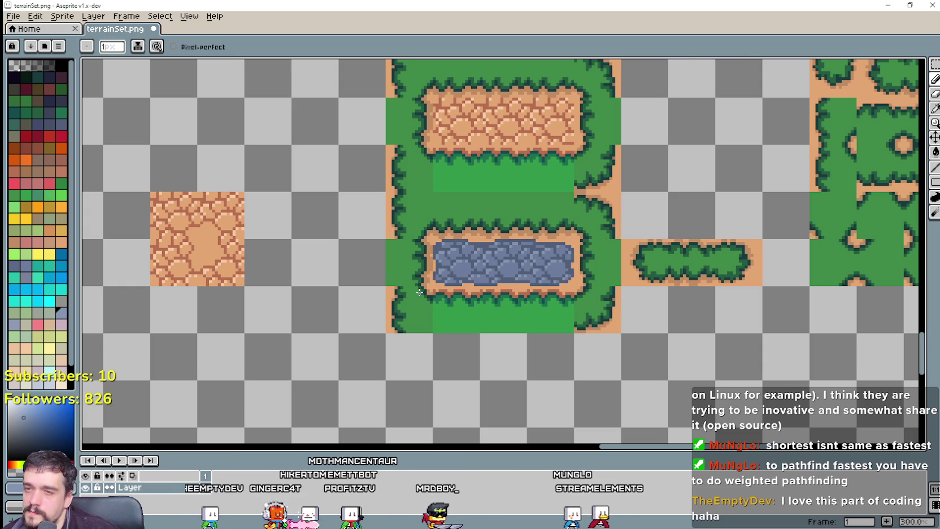
{"action": "scroll", "coordinate": [419, 292], "scroll_direction": "up", "scroll_amount": 3}
{"action": "scroll", "coordinate": [418, 291], "scroll_direction": "down", "scroll_amount": 1}
{"action": "scroll", "coordinate": [418, 291], "scroll_direction": "down", "scroll_amount": 1}
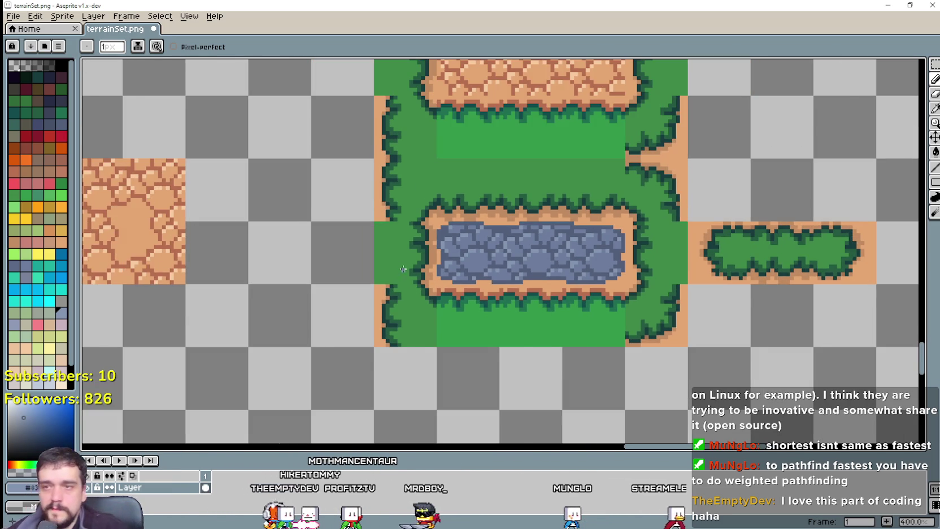
{"action": "scroll", "coordinate": [403, 269], "scroll_direction": "down", "scroll_amount": 1}
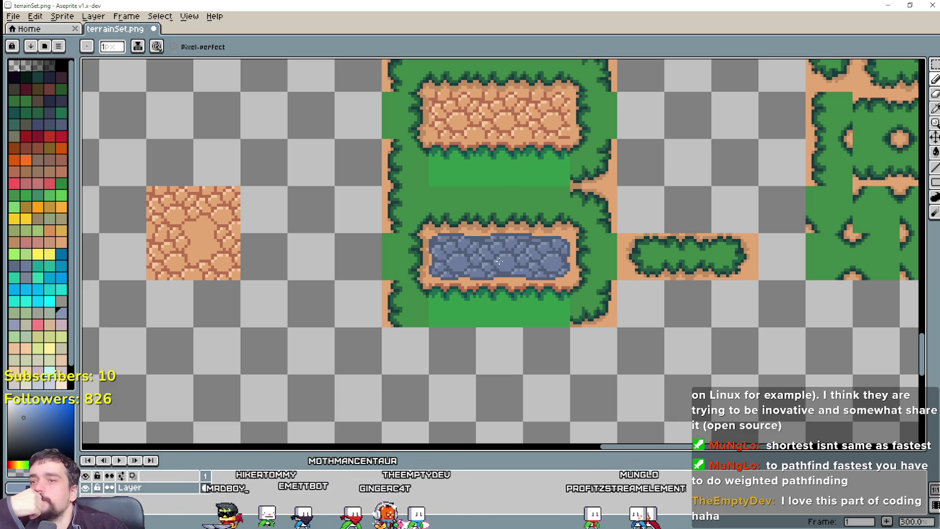
{"action": "scroll", "coordinate": [498, 254], "scroll_direction": "down", "scroll_amount": 1}
{"action": "scroll", "coordinate": [498, 254], "scroll_direction": "down", "scroll_amount": 1}
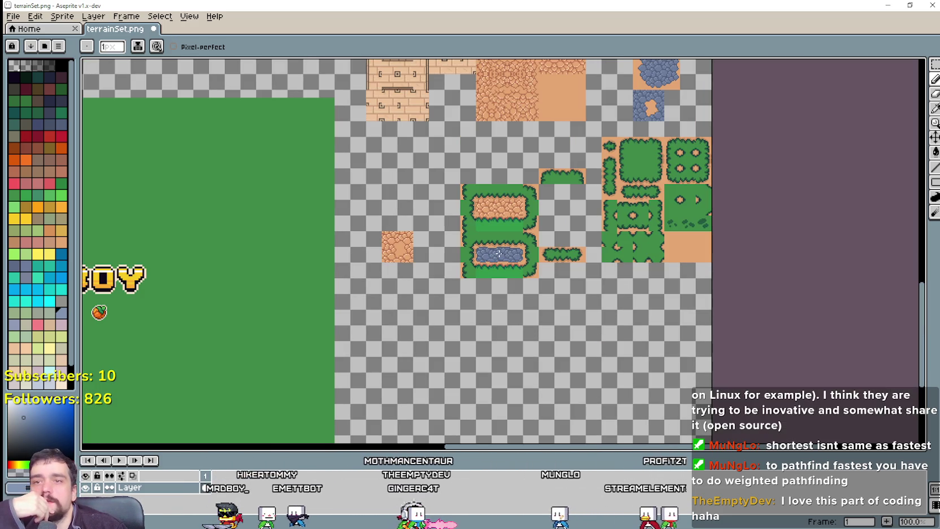
{"action": "scroll", "coordinate": [536, 206], "scroll_direction": "up", "scroll_amount": 3}
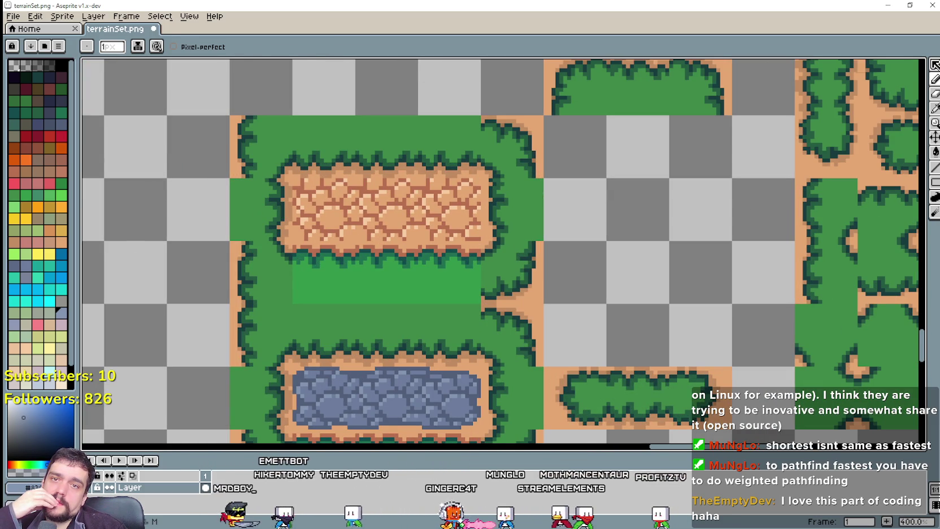
{"action": "left_click", "coordinate": [935, 65]}
{"action": "left_click_drag", "start_coordinate": [481, 239], "coordinate": [305, 195]}
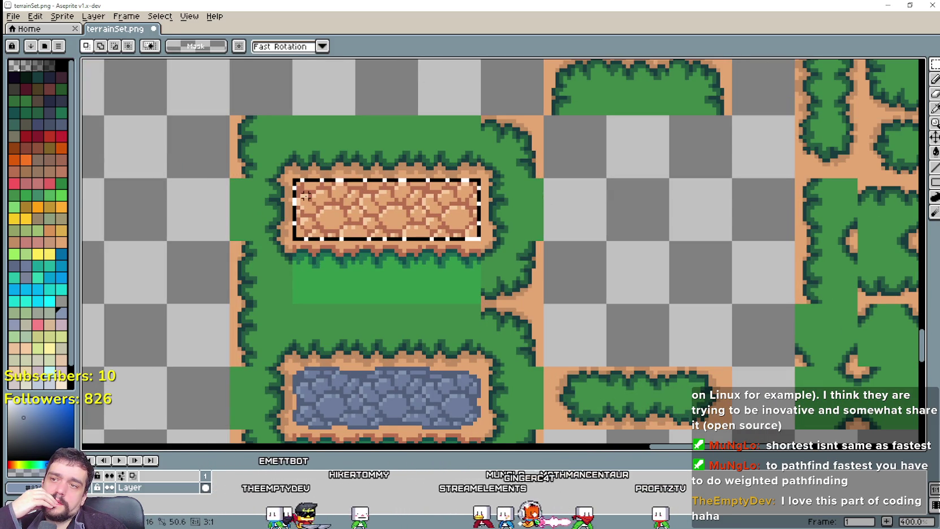
{"action": "scroll", "coordinate": [341, 186], "scroll_direction": "up", "scroll_amount": 1}
{"action": "scroll", "coordinate": [340, 186], "scroll_direction": "up", "scroll_amount": 1}
{"action": "scroll", "coordinate": [343, 189], "scroll_direction": "down", "scroll_amount": 1}
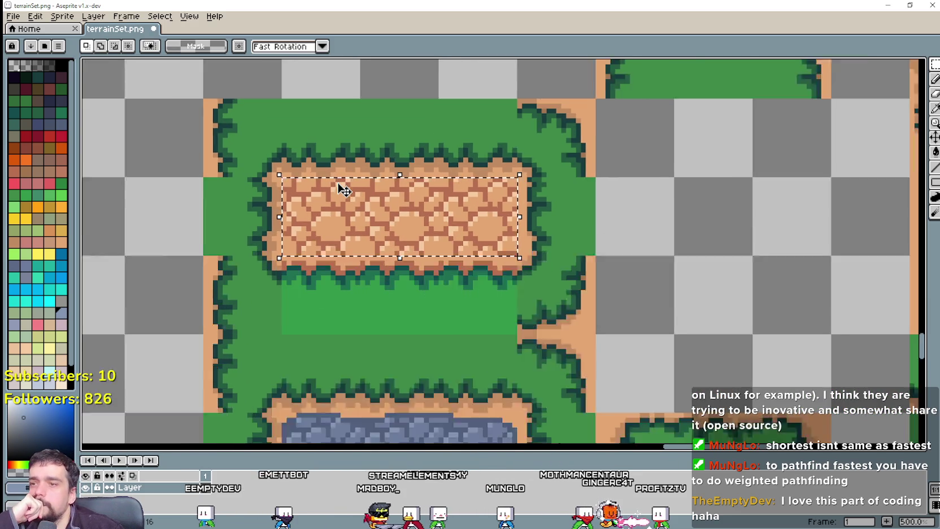
{"action": "scroll", "coordinate": [344, 190], "scroll_direction": "down", "scroll_amount": 1}
{"action": "scroll", "coordinate": [384, 334], "scroll_direction": "up", "scroll_amount": 1}
{"action": "left_click_drag", "start_coordinate": [499, 371], "coordinate": [282, 318]}
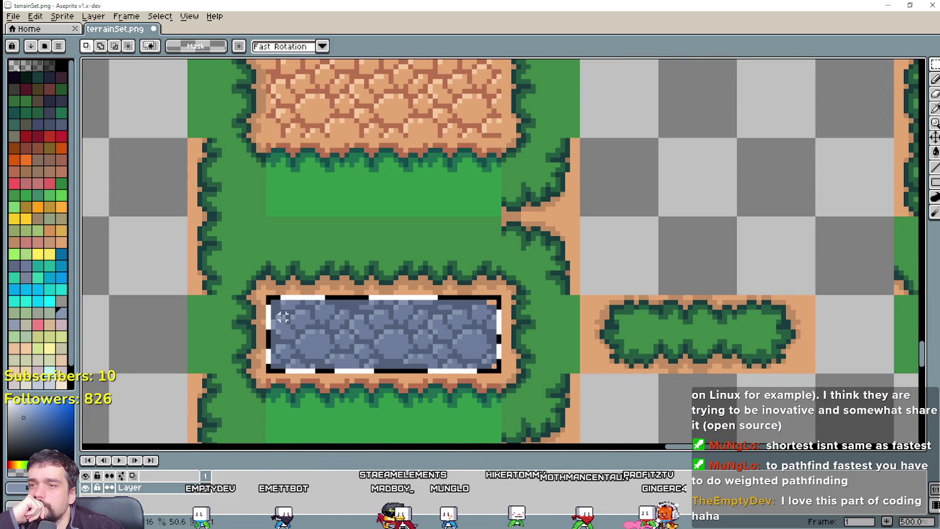
{"action": "scroll", "coordinate": [398, 324], "scroll_direction": "up", "scroll_amount": 1}
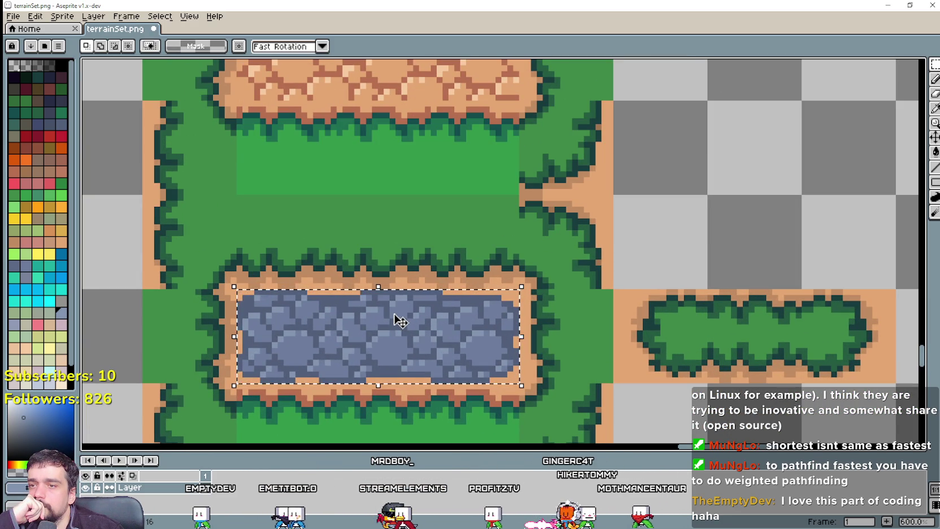
{"action": "scroll", "coordinate": [398, 317], "scroll_direction": "down", "scroll_amount": 2}
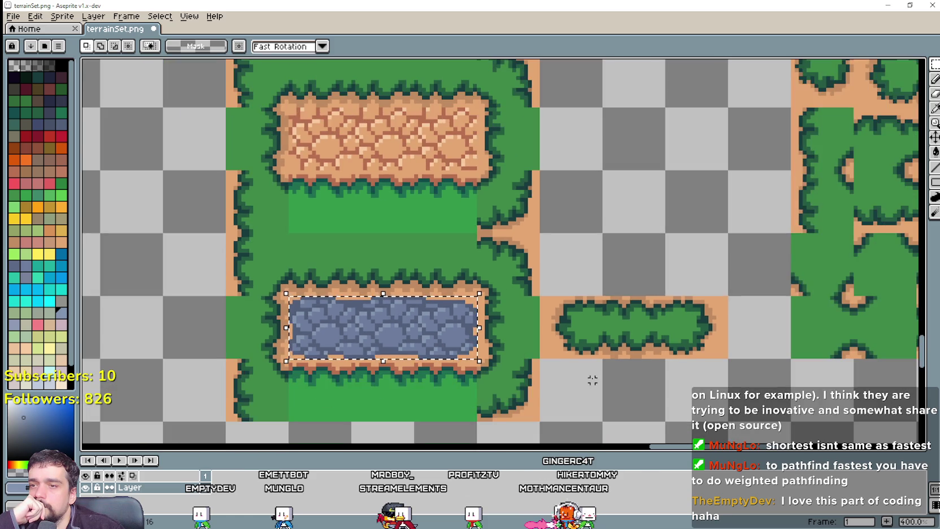
{"action": "scroll", "coordinate": [582, 284], "scroll_direction": "down", "scroll_amount": 1}
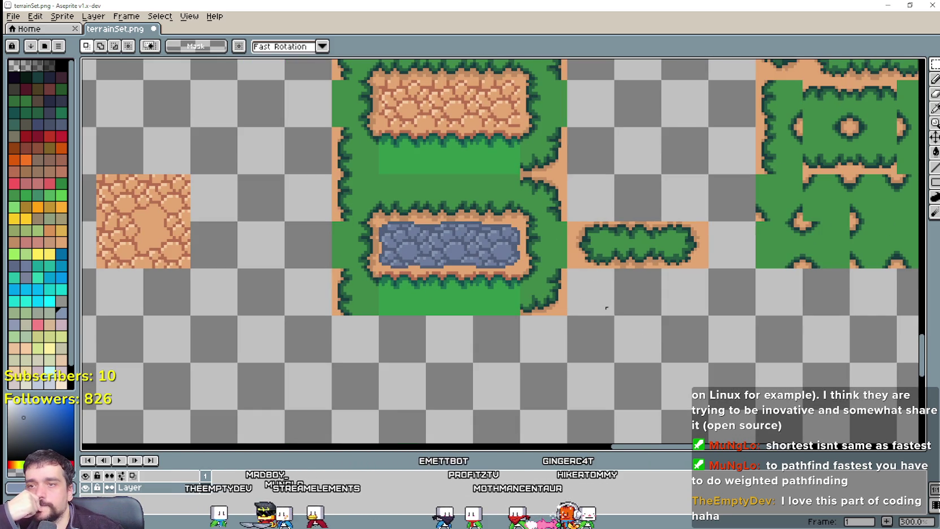
{"action": "scroll", "coordinate": [506, 260], "scroll_direction": "up", "scroll_amount": 2}
{"action": "scroll", "coordinate": [406, 284], "scroll_direction": "up", "scroll_amount": 1}
{"action": "scroll", "coordinate": [406, 283], "scroll_direction": "up", "scroll_amount": 1}
{"action": "scroll", "coordinate": [533, 288], "scroll_direction": "up", "scroll_amount": 1}
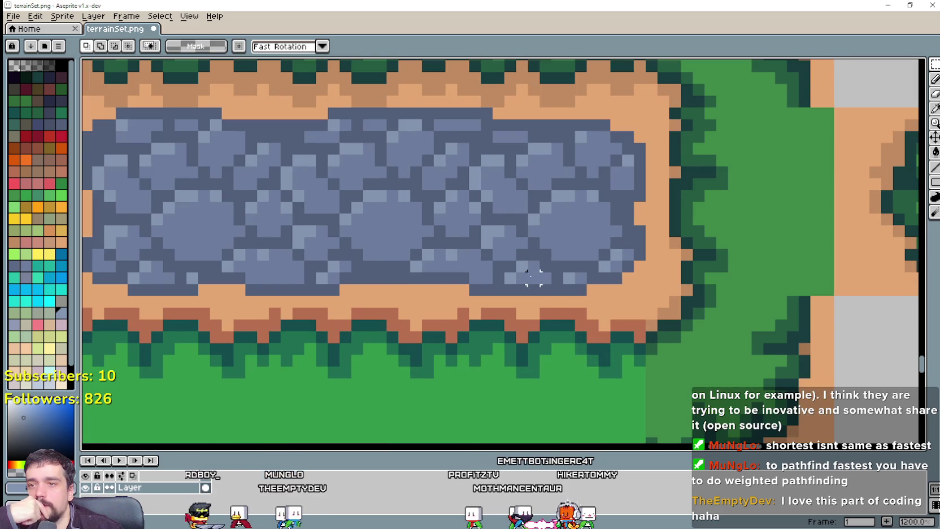
{"action": "left_click_drag", "start_coordinate": [646, 296], "coordinate": [84, 108]}
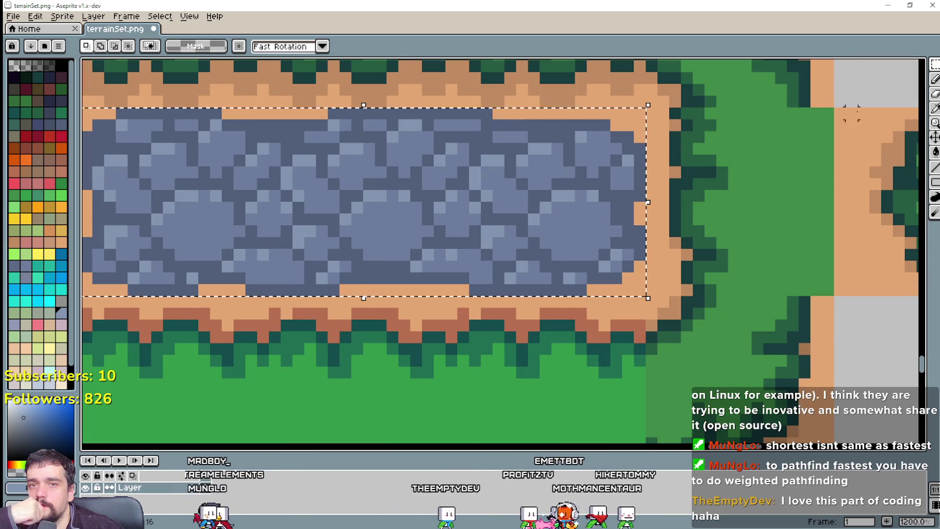
{"action": "key", "text": "ctrl+d"}
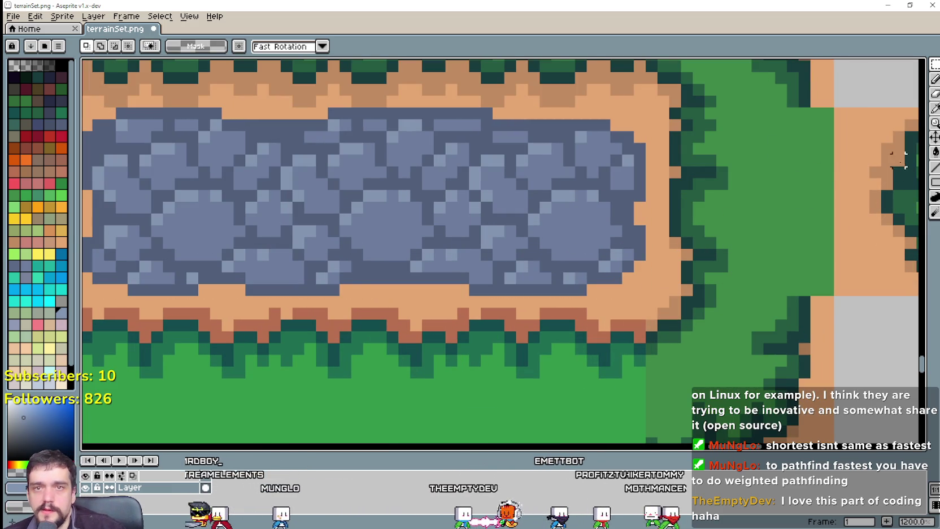
Sample the sand colour and break up the pond's dark bottom edge with a sand pixel.
{"action": "left_click", "coordinate": [934, 110]}
{"action": "scroll", "coordinate": [587, 293], "scroll_direction": "up", "scroll_amount": 1}
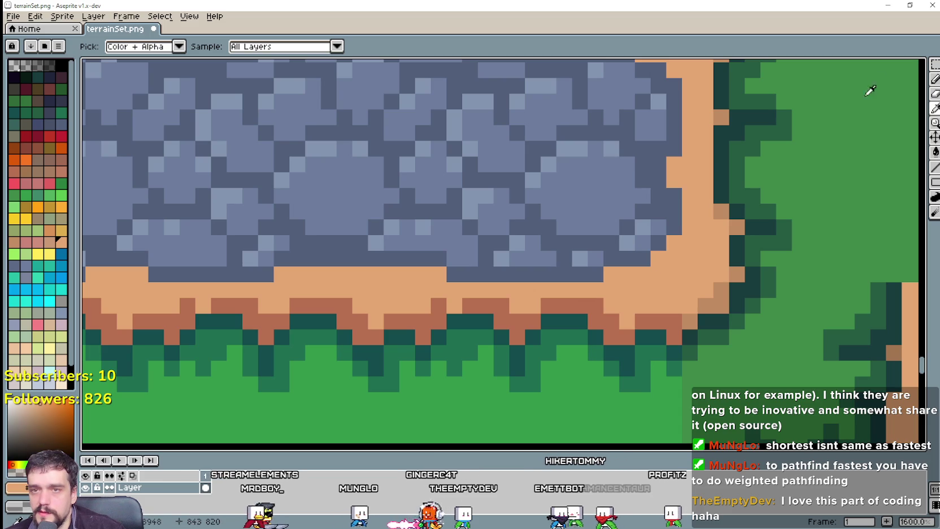
{"action": "left_click", "coordinate": [935, 81]}
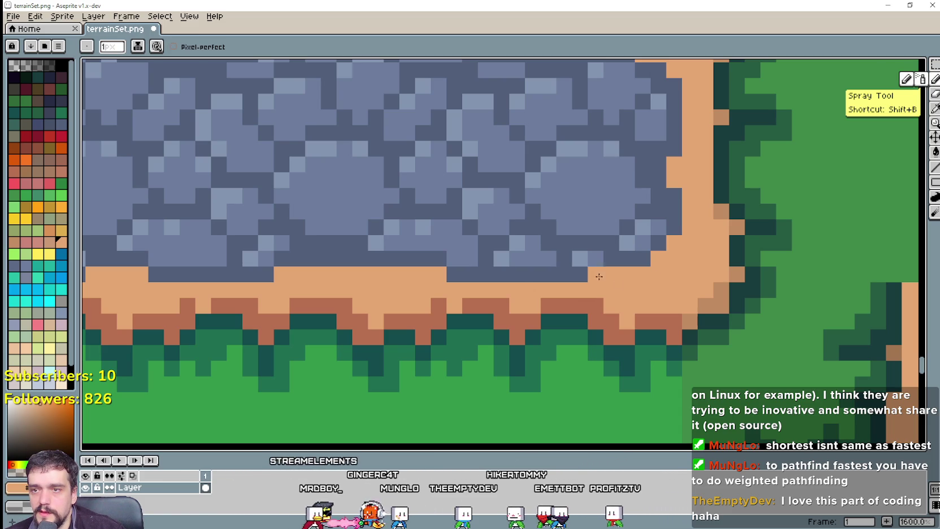
{"action": "left_click", "coordinate": [563, 278]}
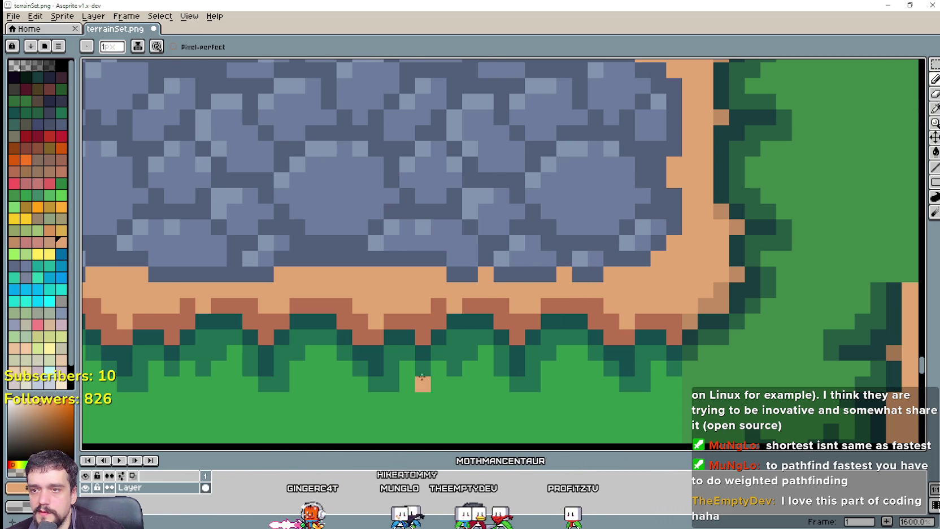
{"action": "scroll", "coordinate": [421, 376], "scroll_direction": "down", "scroll_amount": 2}
{"action": "scroll", "coordinate": [557, 293], "scroll_direction": "up", "scroll_amount": 1}
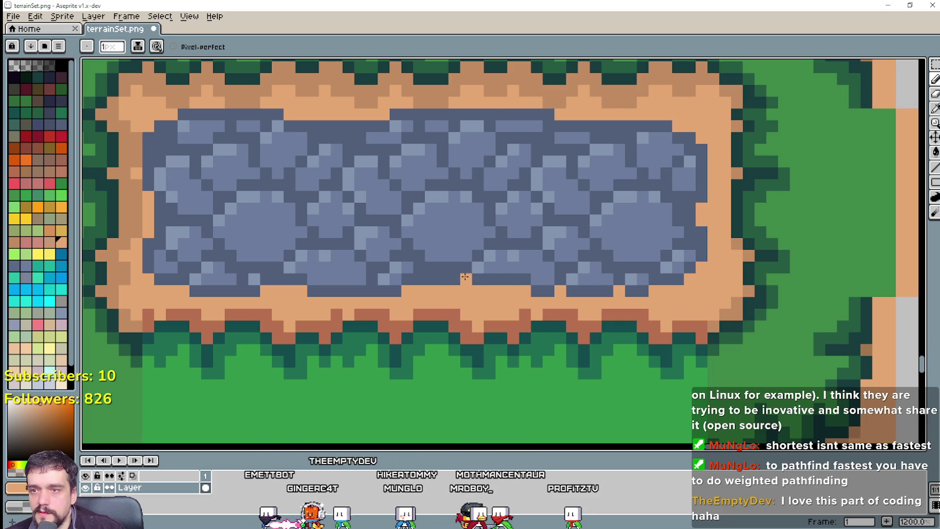
{"action": "scroll", "coordinate": [469, 308], "scroll_direction": "up", "scroll_amount": 1}
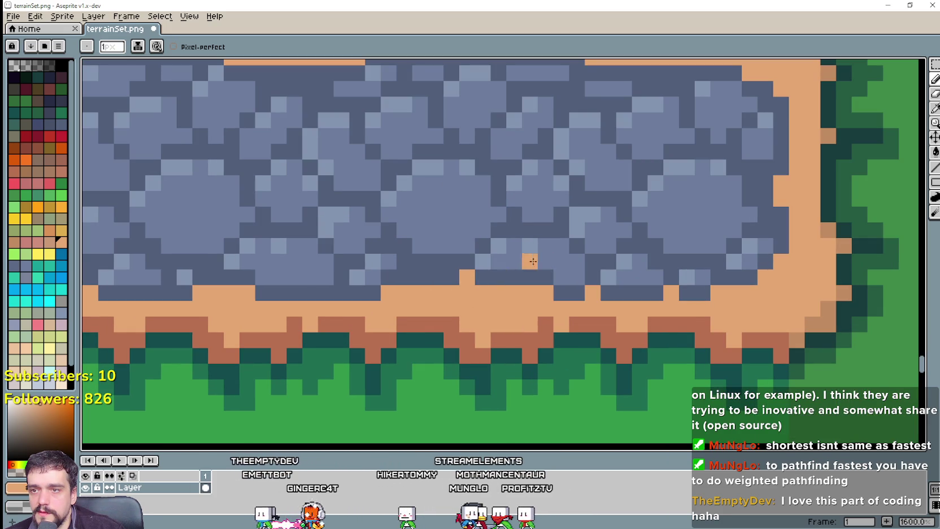
Pan along the pond and notch its dark top stone bar with sand pixels.
{"action": "left_click_drag", "start_coordinate": [385, 291], "coordinate": [513, 299]}
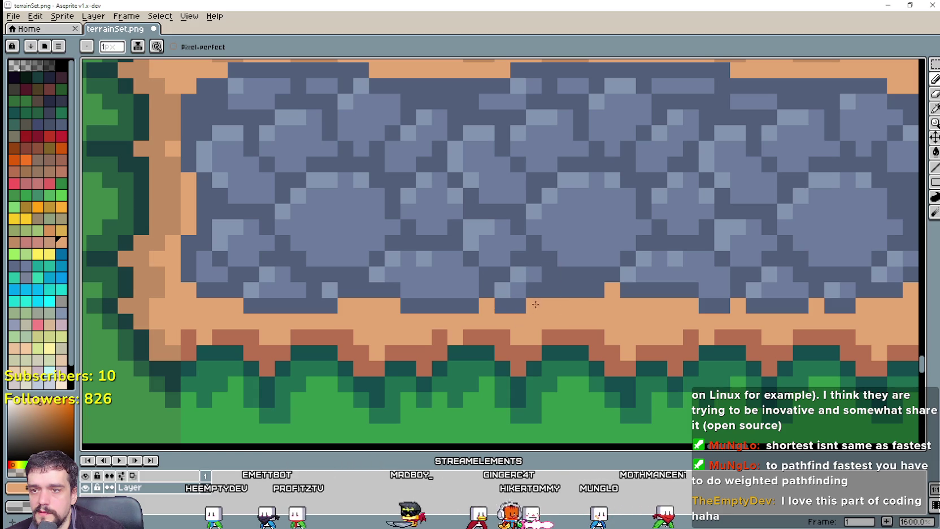
{"action": "mouse_move", "coordinate": [398, 316]}
{"action": "left_mouse_down"}
{"action": "mouse_move", "coordinate": [446, 329]}
{"action": "mouse_move", "coordinate": [500, 328]}
{"action": "left_mouse_up"}
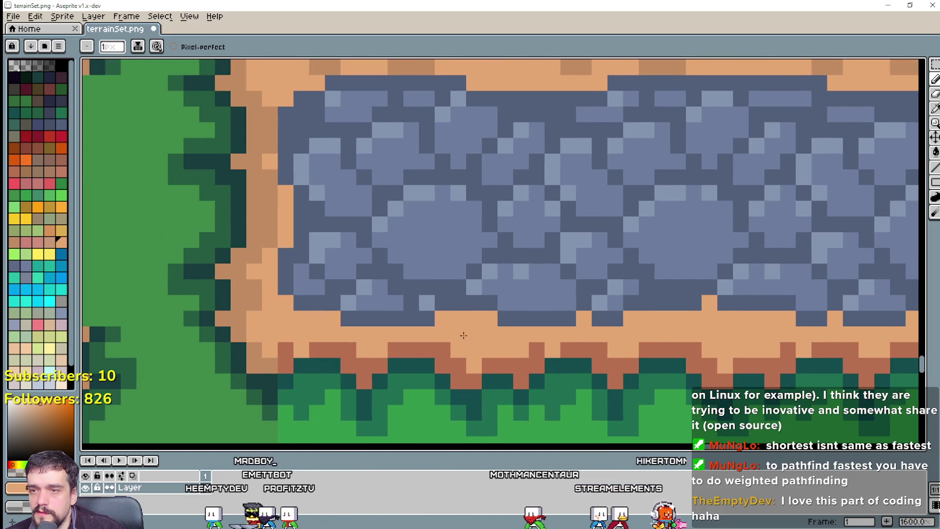
{"action": "left_click_drag", "start_coordinate": [447, 327], "coordinate": [546, 339]}
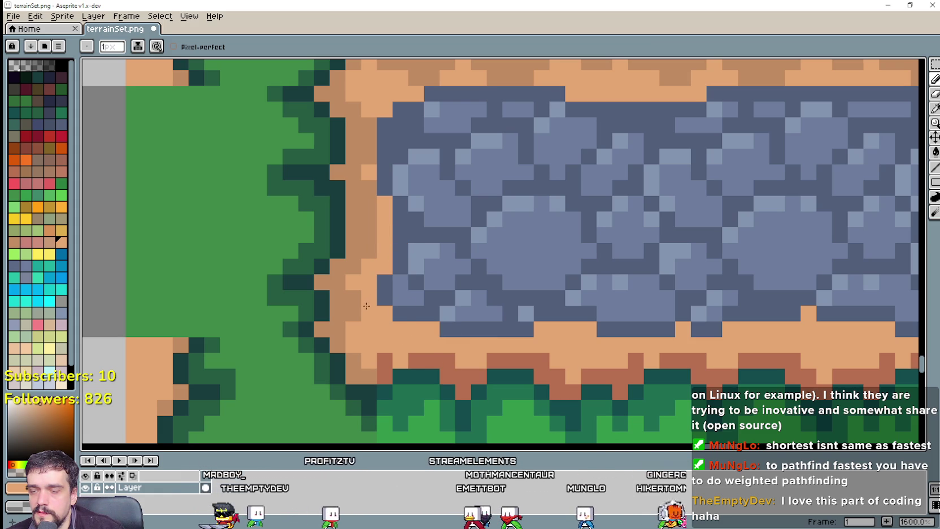
{"action": "scroll", "coordinate": [384, 254], "scroll_direction": "up", "scroll_amount": 3}
{"action": "scroll", "coordinate": [396, 226], "scroll_direction": "up", "scroll_amount": 1}
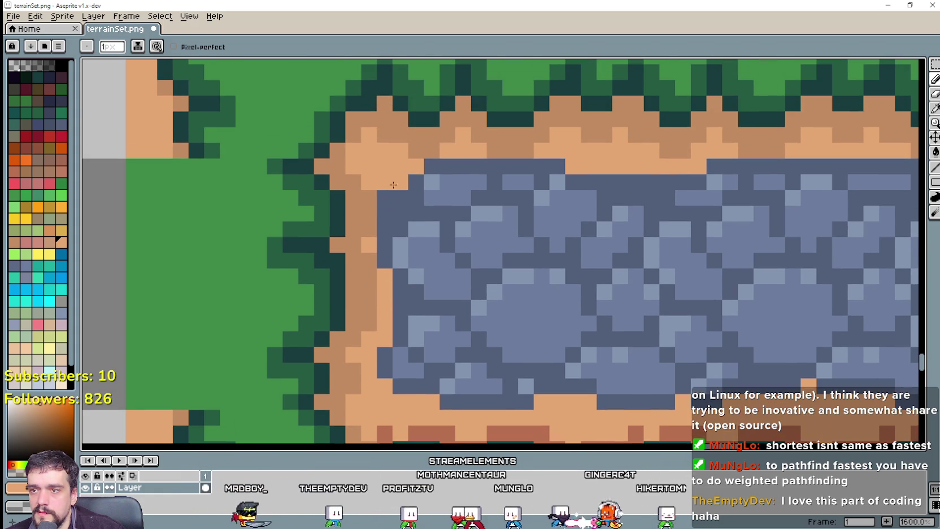
{"action": "left_click", "coordinate": [556, 165]}
{"action": "mouse_move", "coordinate": [556, 161]}
{"action": "left_mouse_down"}
{"action": "mouse_move", "coordinate": [400, 151]}
{"action": "mouse_move", "coordinate": [497, 250]}
{"action": "left_mouse_up"}
{"action": "left_click_drag", "start_coordinate": [455, 218], "coordinate": [514, 194]}
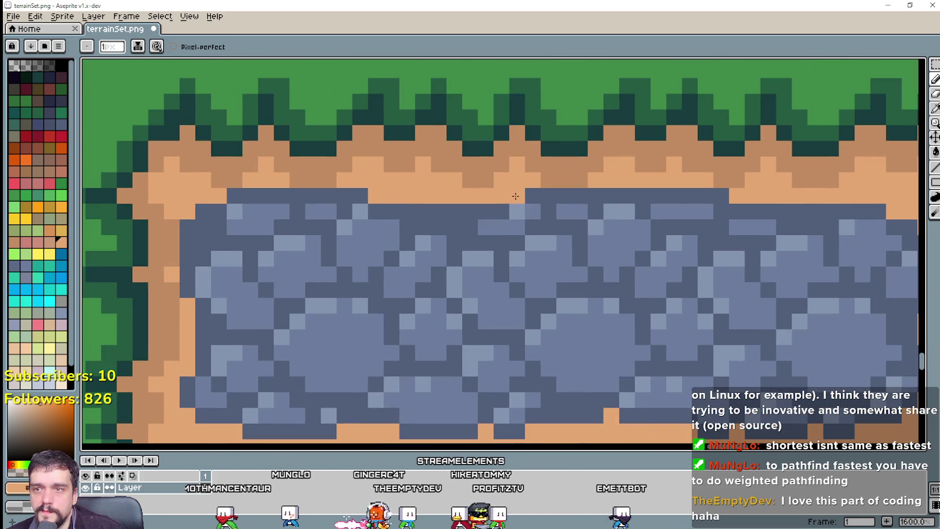
{"action": "left_click", "coordinate": [596, 196]}
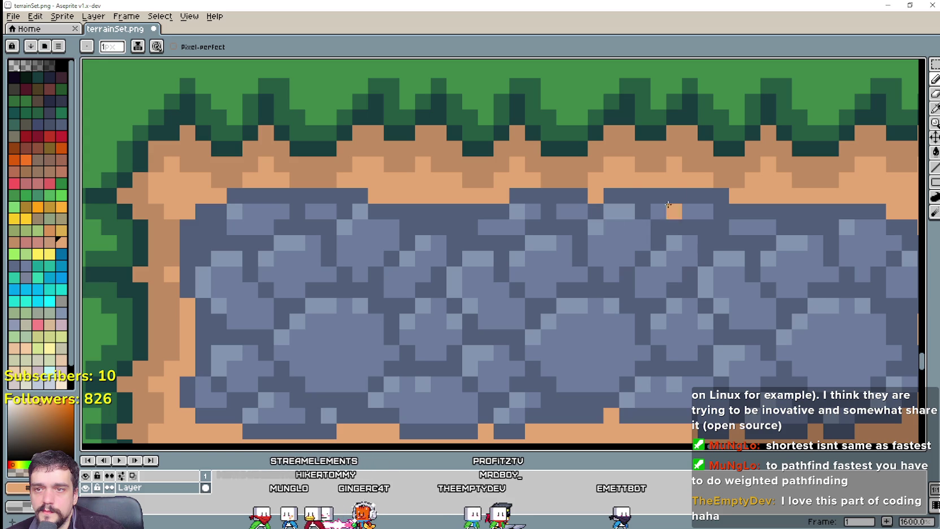
{"action": "left_click_drag", "start_coordinate": [650, 275], "coordinate": [566, 217]}
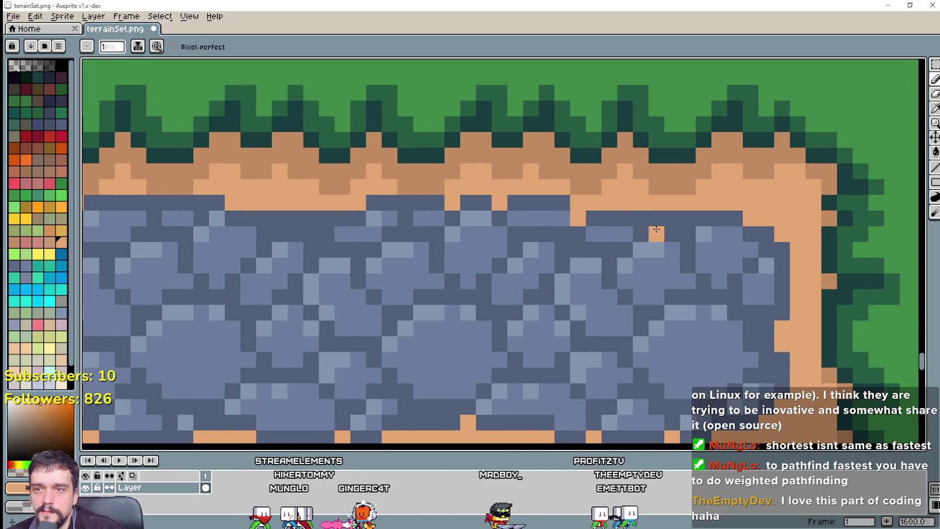
{"action": "left_click_drag", "start_coordinate": [686, 264], "coordinate": [593, 275]}
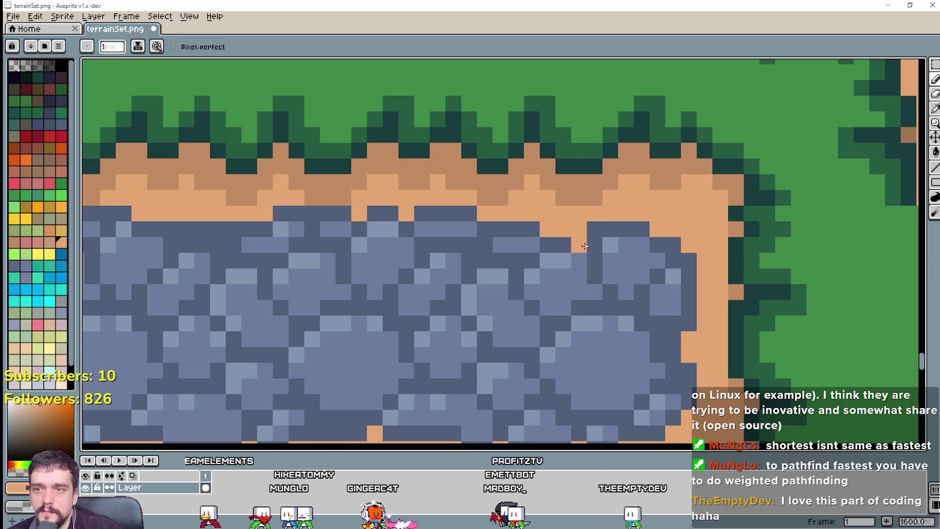
Sample the dark slate blue of the pond's stones.
{"action": "scroll", "coordinate": [525, 339], "scroll_direction": "down", "scroll_amount": 3}
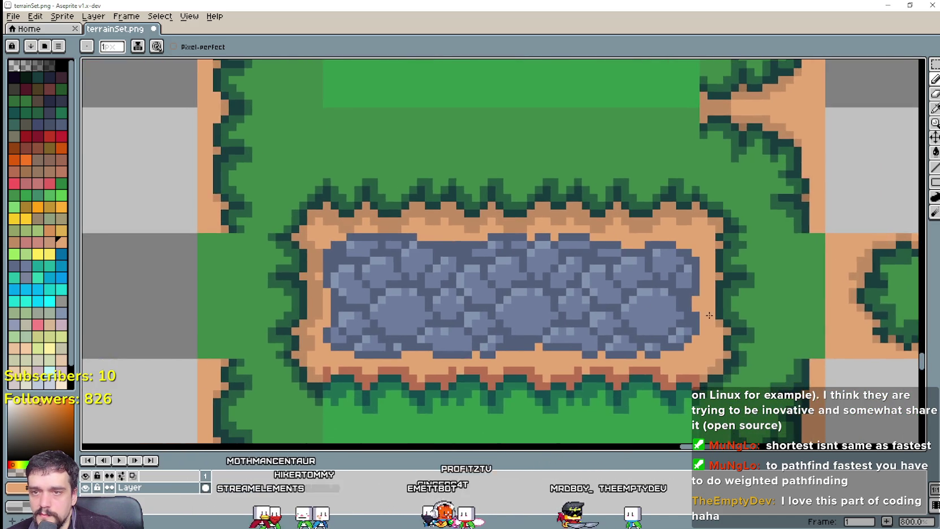
{"action": "scroll", "coordinate": [524, 338], "scroll_direction": "up", "scroll_amount": 2}
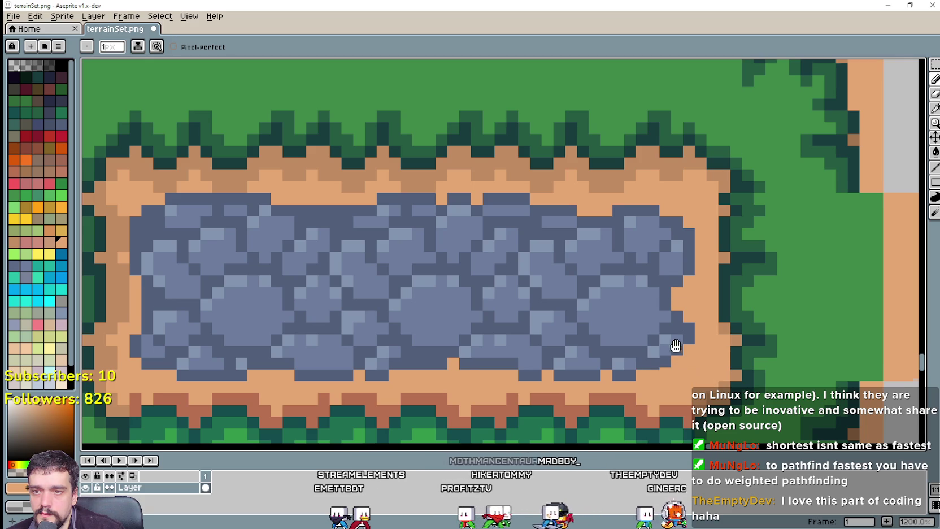
{"action": "left_click_drag", "start_coordinate": [676, 342], "coordinate": [708, 299]}
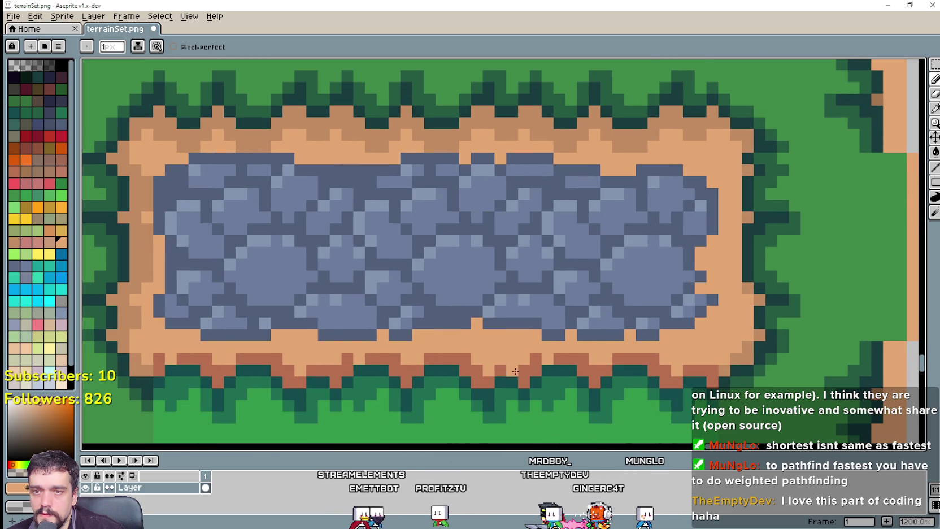
{"action": "scroll", "coordinate": [515, 371], "scroll_direction": "down", "scroll_amount": 3}
{"action": "scroll", "coordinate": [637, 351], "scroll_direction": "up", "scroll_amount": 1}
{"action": "scroll", "coordinate": [795, 311], "scroll_direction": "up", "scroll_amount": 2}
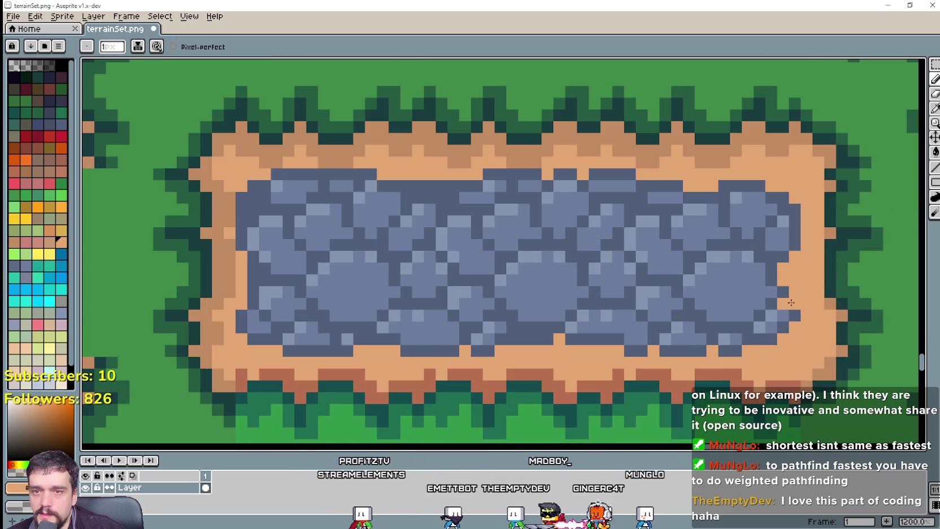
{"action": "key", "text": "i"}
{"action": "left_click", "coordinate": [775, 296]}
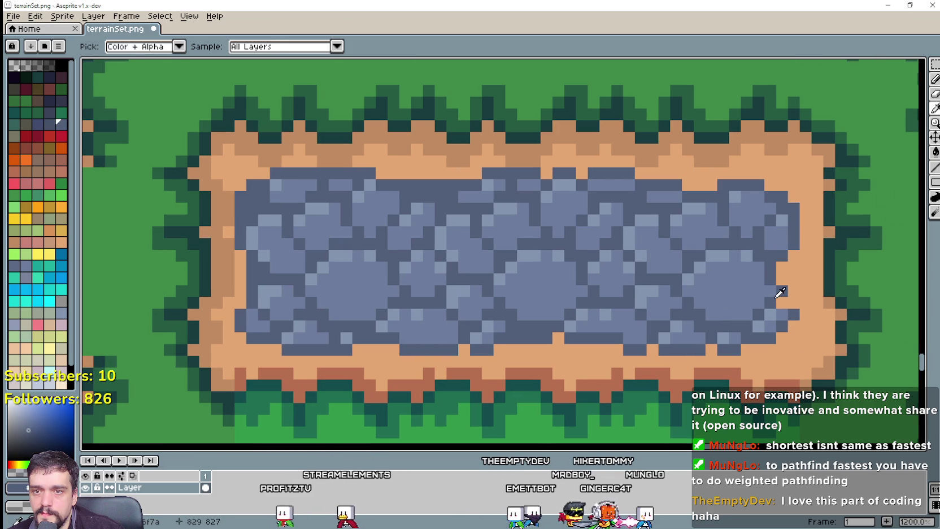
{"action": "key", "text": "b"}
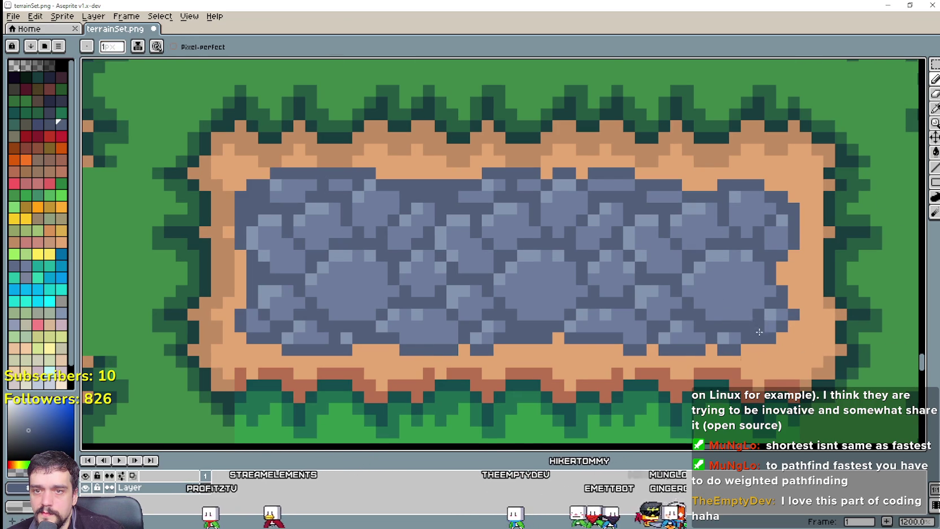
Sample the tan dirt colour from the pond border and return to the Pencil.
{"action": "scroll", "coordinate": [559, 342], "scroll_direction": "up", "scroll_amount": 1}
{"action": "scroll", "coordinate": [579, 342], "scroll_direction": "down", "scroll_amount": 1}
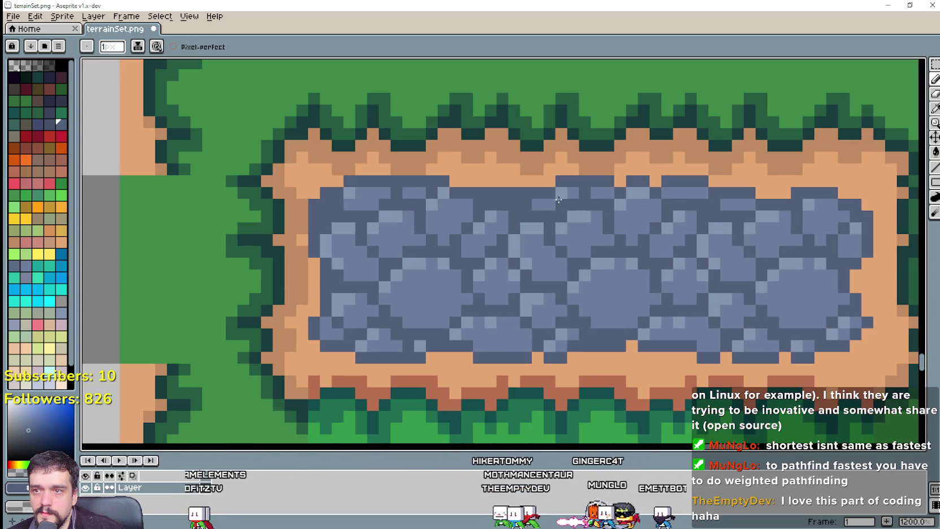
{"action": "key", "text": "i"}
{"action": "left_click", "coordinate": [522, 161]}
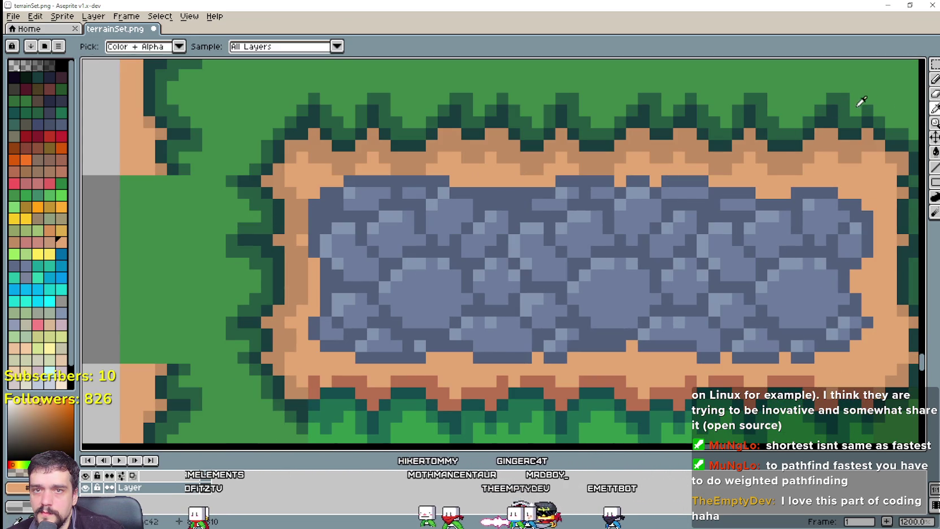
{"action": "left_click", "coordinate": [934, 85]}
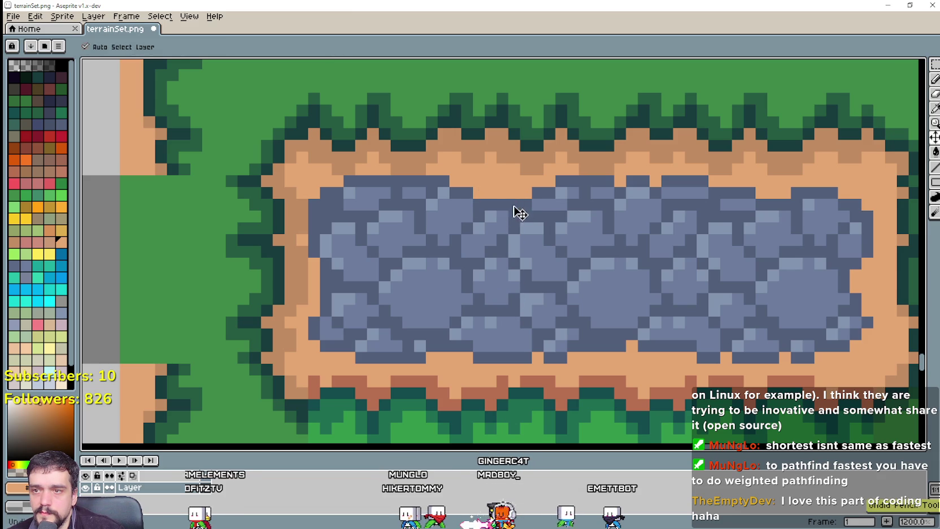
Paint a tan dirt pixel over a stray stone pixel on the pond's edge.
{"action": "left_click", "coordinate": [492, 213]}
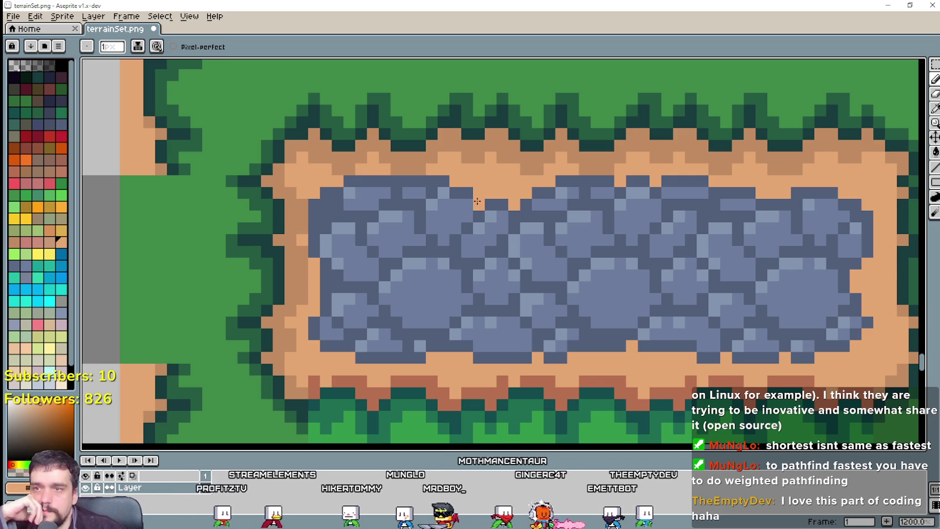
{"action": "scroll", "coordinate": [492, 213], "scroll_direction": "down", "scroll_amount": 2}
{"action": "scroll", "coordinate": [522, 246], "scroll_direction": "up", "scroll_amount": 1}
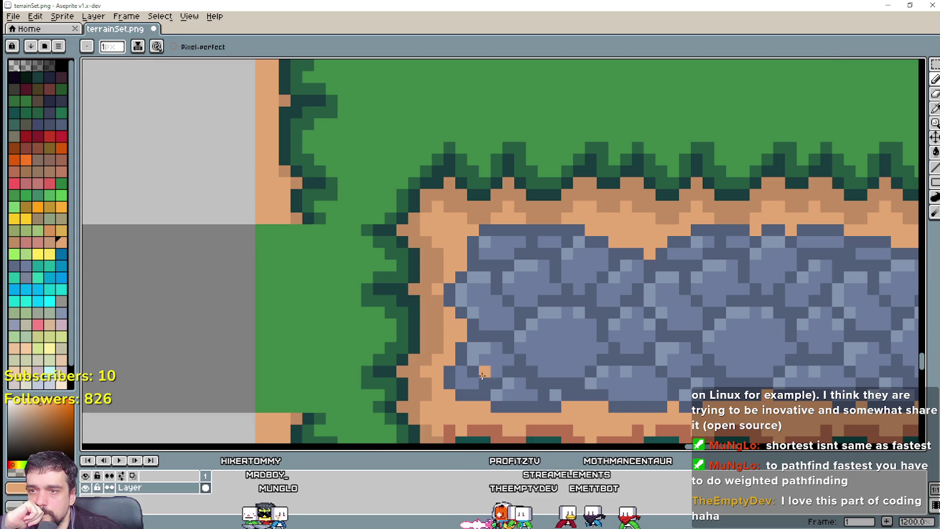
{"action": "scroll", "coordinate": [527, 371], "scroll_direction": "down", "scroll_amount": 1}
{"action": "mouse_move", "coordinate": [597, 377]}
{"action": "left_mouse_down"}
{"action": "mouse_move", "coordinate": [541, 327]}
{"action": "mouse_move", "coordinate": [429, 311]}
{"action": "left_mouse_up"}
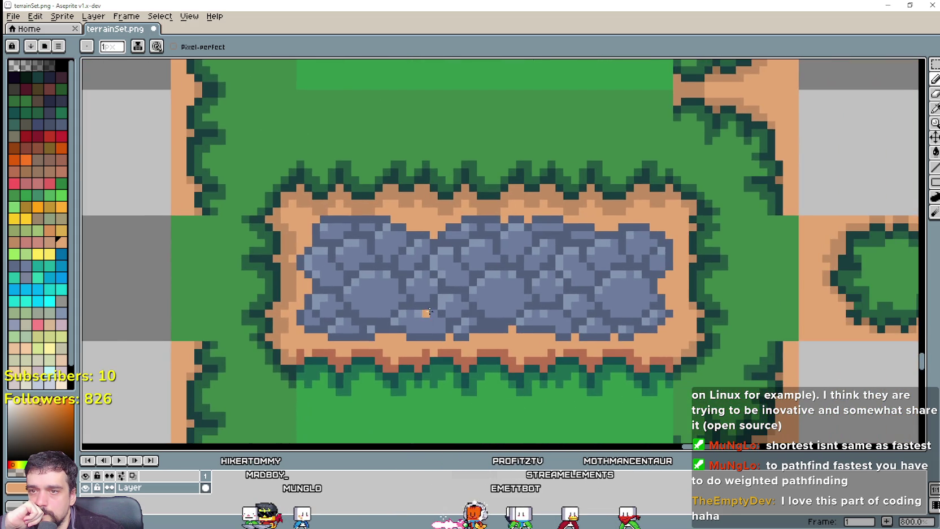
Turn a dark stone pixel on the pond's bottom edge into dirt, then recentre the pond.
{"action": "scroll", "coordinate": [486, 348], "scroll_direction": "up", "scroll_amount": 2}
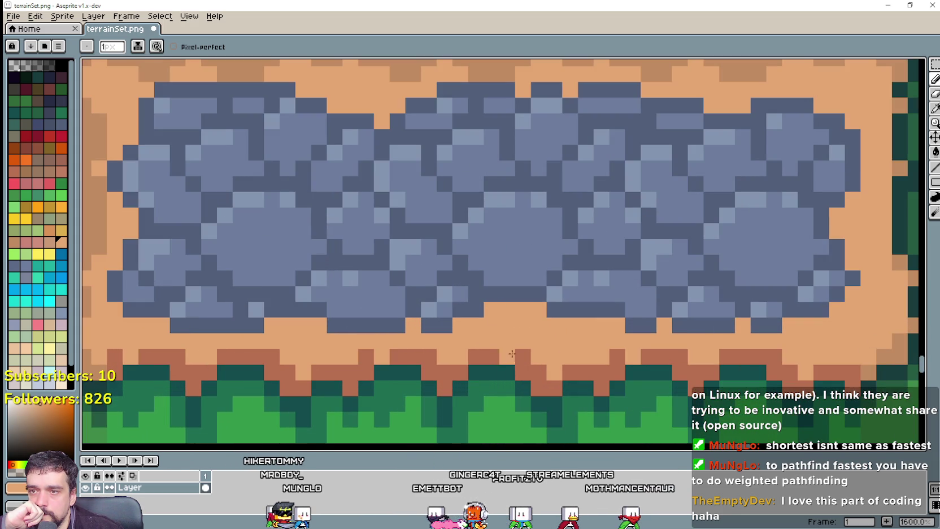
{"action": "scroll", "coordinate": [546, 363], "scroll_direction": "down", "scroll_amount": 2}
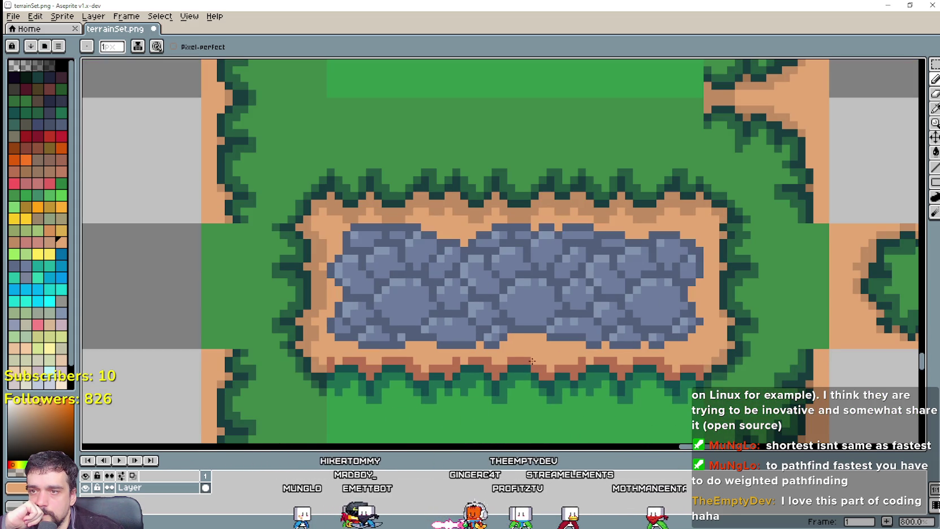
{"action": "scroll", "coordinate": [424, 327], "scroll_direction": "up", "scroll_amount": 1}
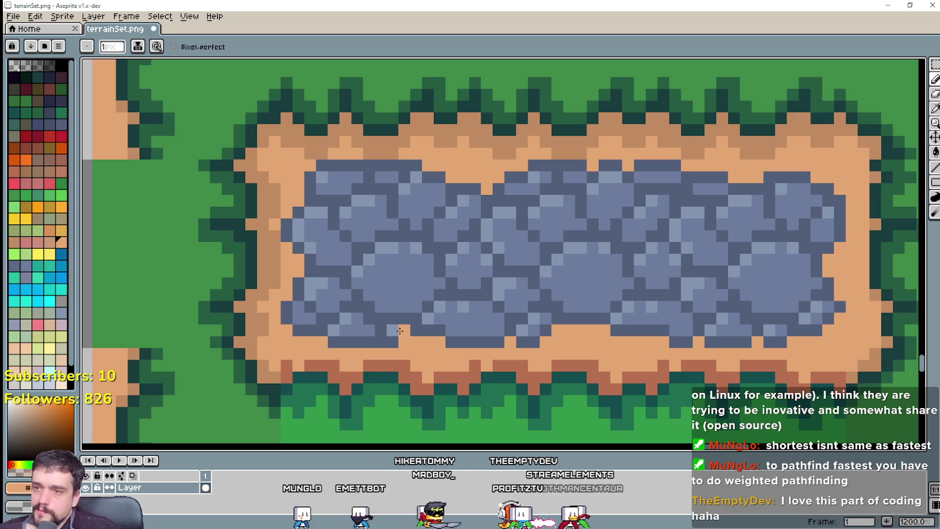
{"action": "scroll", "coordinate": [486, 339], "scroll_direction": "down", "scroll_amount": 1}
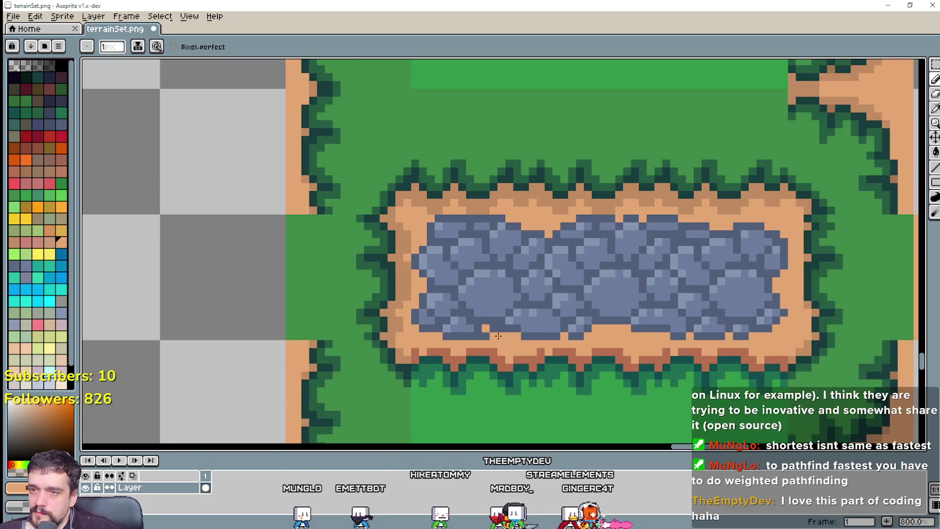
{"action": "scroll", "coordinate": [498, 336], "scroll_direction": "up", "scroll_amount": 2}
{"action": "left_click", "coordinate": [463, 341]}
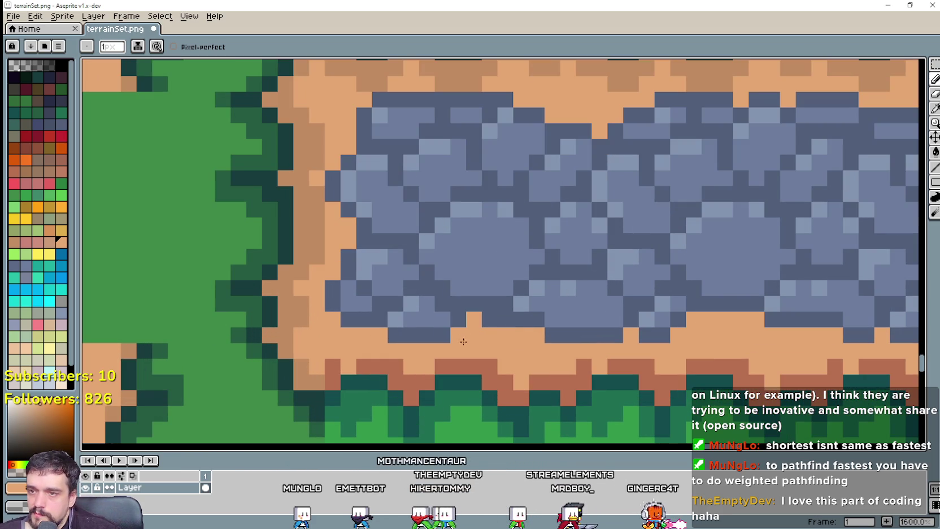
{"action": "scroll", "coordinate": [501, 322], "scroll_direction": "down", "scroll_amount": 1}
{"action": "scroll", "coordinate": [629, 364], "scroll_direction": "down", "scroll_amount": 1}
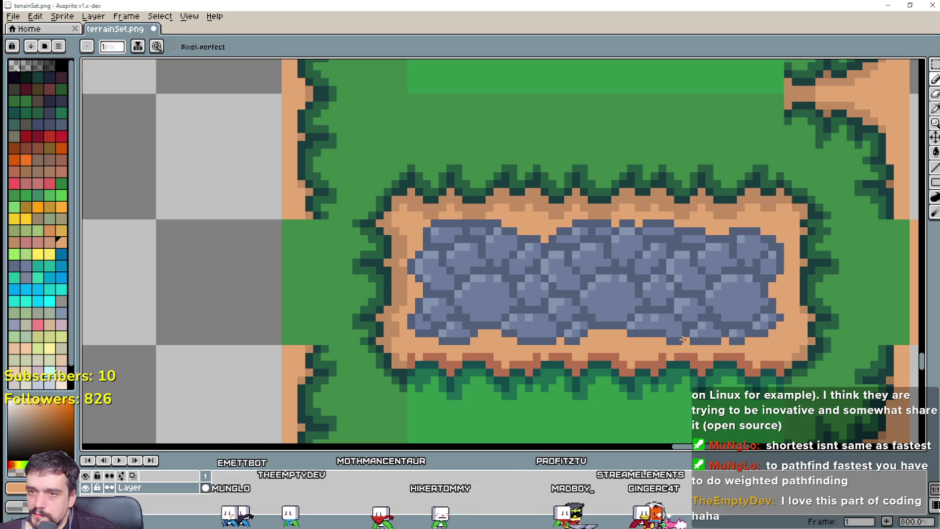
{"action": "left_click_drag", "start_coordinate": [682, 340], "coordinate": [544, 328]}
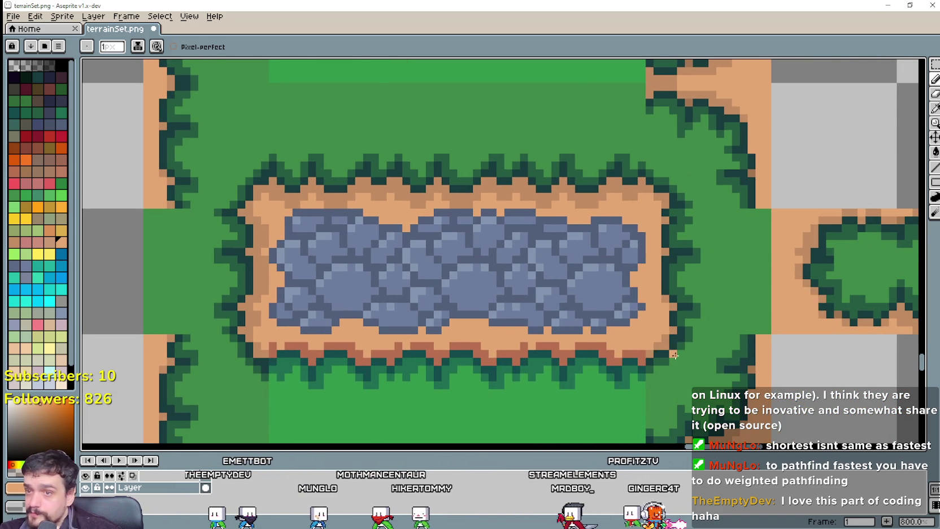
{"action": "scroll", "coordinate": [674, 355], "scroll_direction": "down", "scroll_amount": 2}
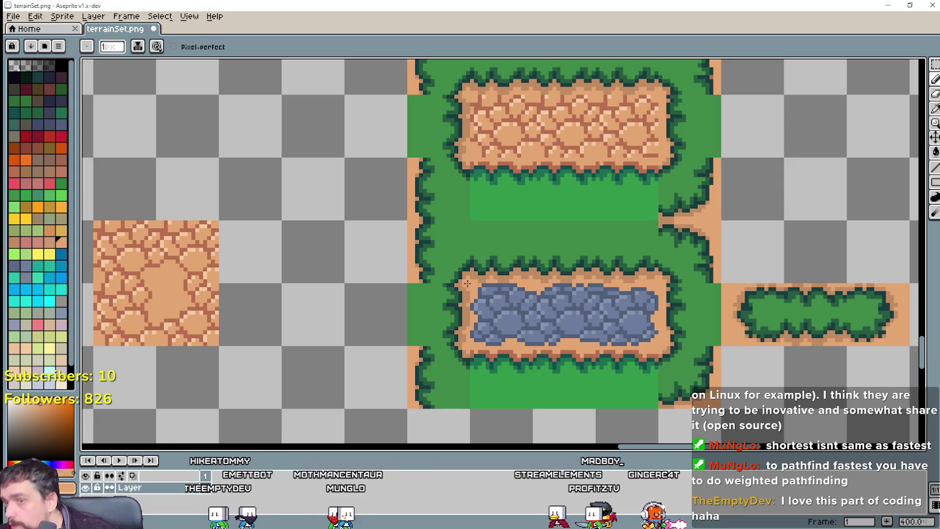
{"action": "key", "text": "m"}
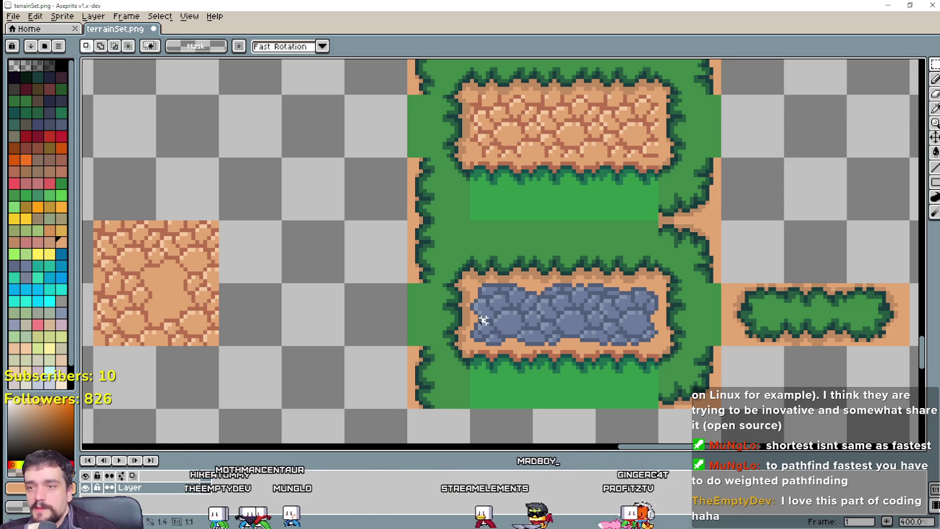
{"action": "mouse_move", "coordinate": [468, 280]}
{"action": "left_mouse_down"}
{"action": "mouse_move", "coordinate": [597, 346]}
{"action": "mouse_move", "coordinate": [661, 349]}
{"action": "left_mouse_up"}
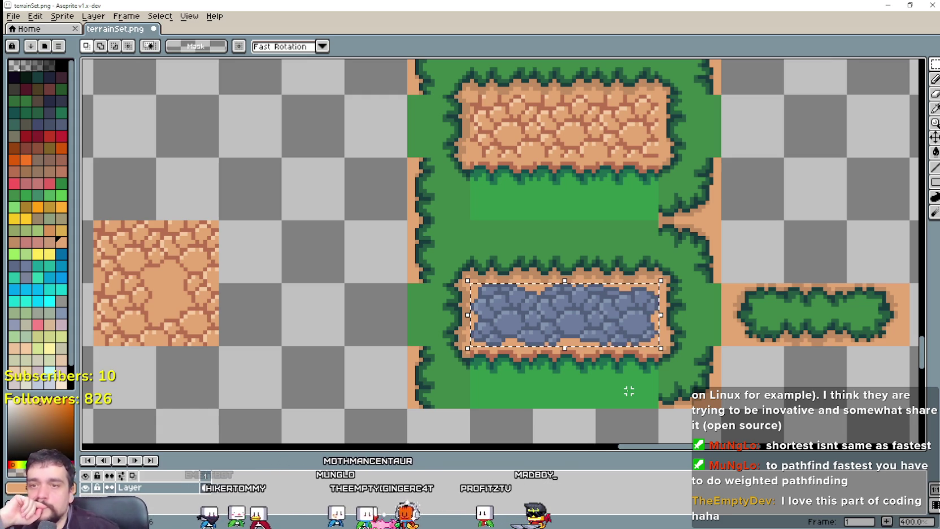
{"action": "scroll", "coordinate": [545, 344], "scroll_direction": "up", "scroll_amount": 1}
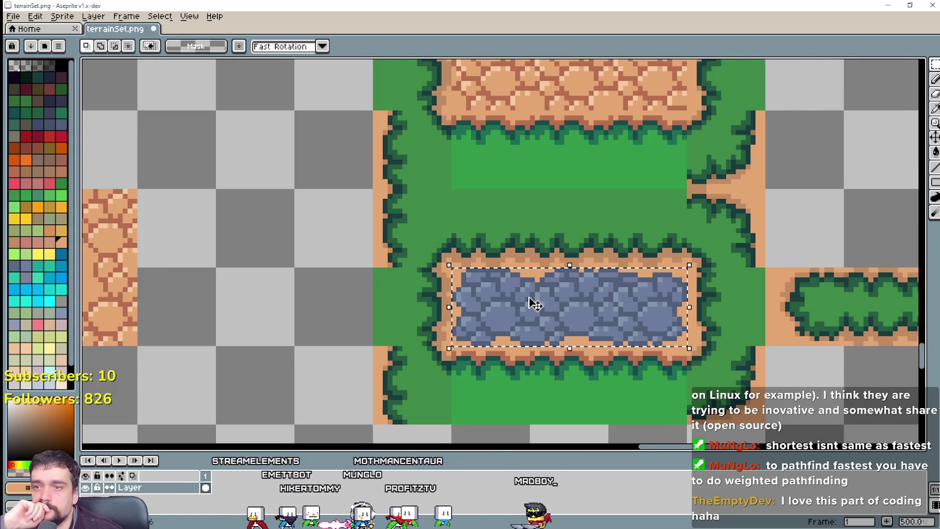
{"action": "scroll", "coordinate": [532, 303], "scroll_direction": "up", "scroll_amount": 1}
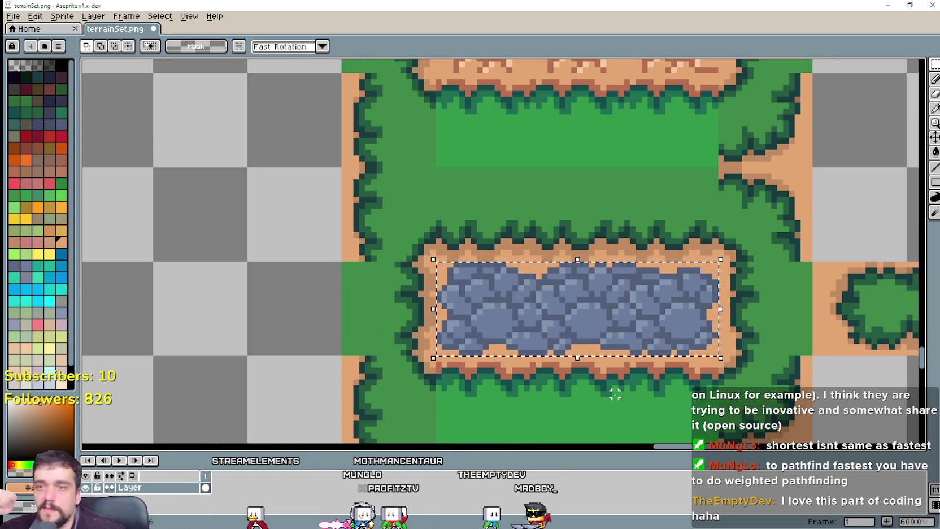
{"action": "scroll", "coordinate": [629, 305], "scroll_direction": "down", "scroll_amount": 1}
{"action": "scroll", "coordinate": [632, 305], "scroll_direction": "up", "scroll_amount": 2}
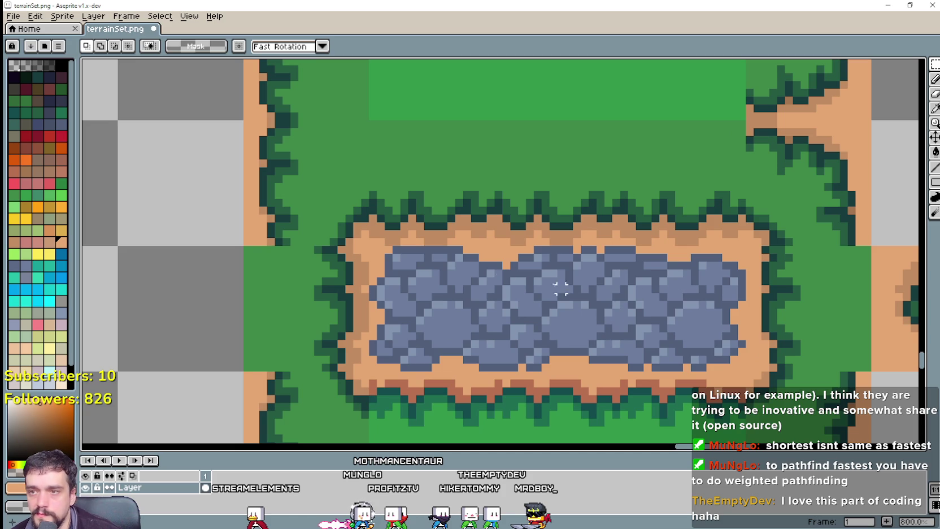
{"action": "left_click_drag", "start_coordinate": [371, 247], "coordinate": [746, 370]}
{"action": "scroll", "coordinate": [766, 378], "scroll_direction": "down", "scroll_amount": 1}
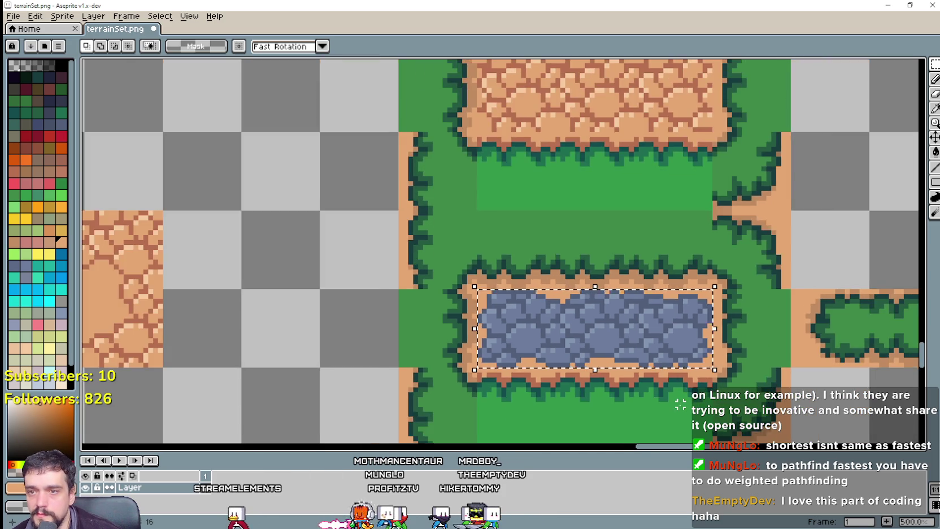
{"action": "scroll", "coordinate": [645, 393], "scroll_direction": "down", "scroll_amount": 3}
{"action": "left_click_drag", "start_coordinate": [809, 377], "coordinate": [665, 307]}
{"action": "scroll", "coordinate": [455, 336], "scroll_direction": "up", "scroll_amount": 1}
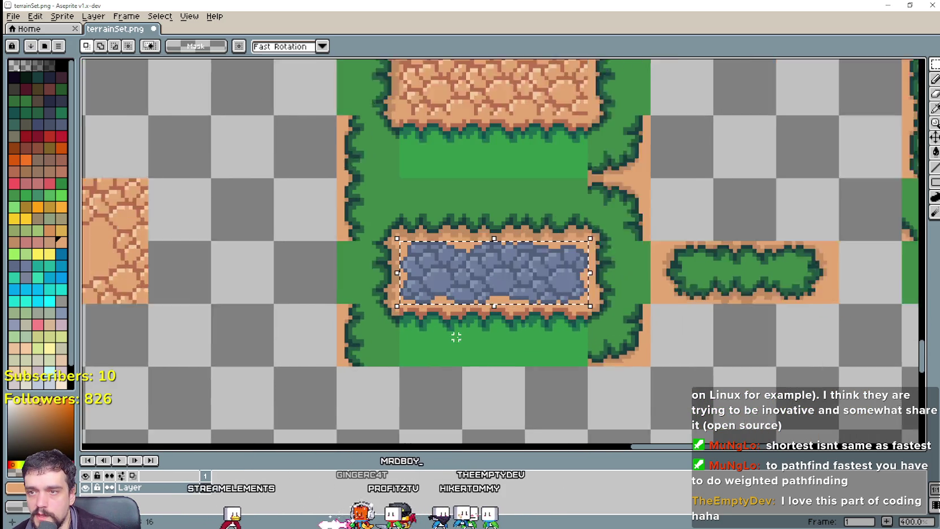
{"action": "scroll", "coordinate": [475, 328], "scroll_direction": "up", "scroll_amount": 1}
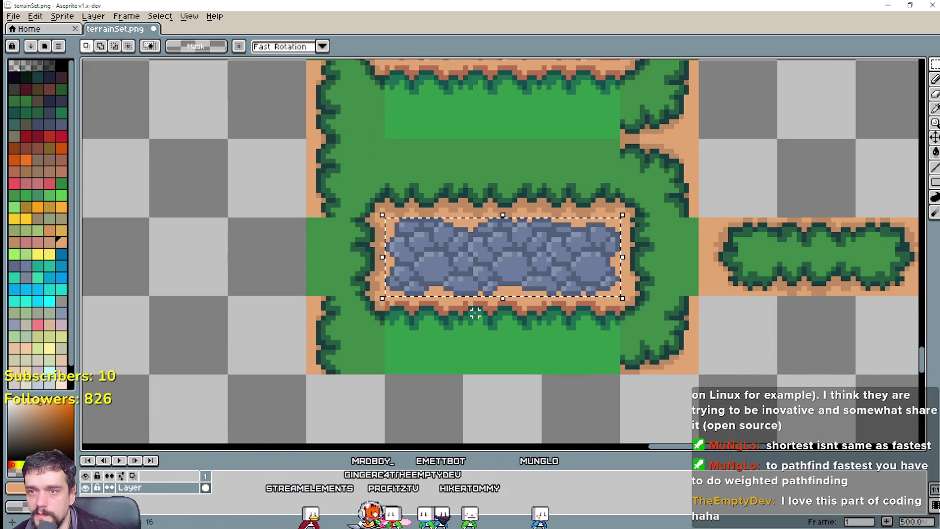
{"action": "left_click_drag", "start_coordinate": [461, 215], "coordinate": [543, 298]}
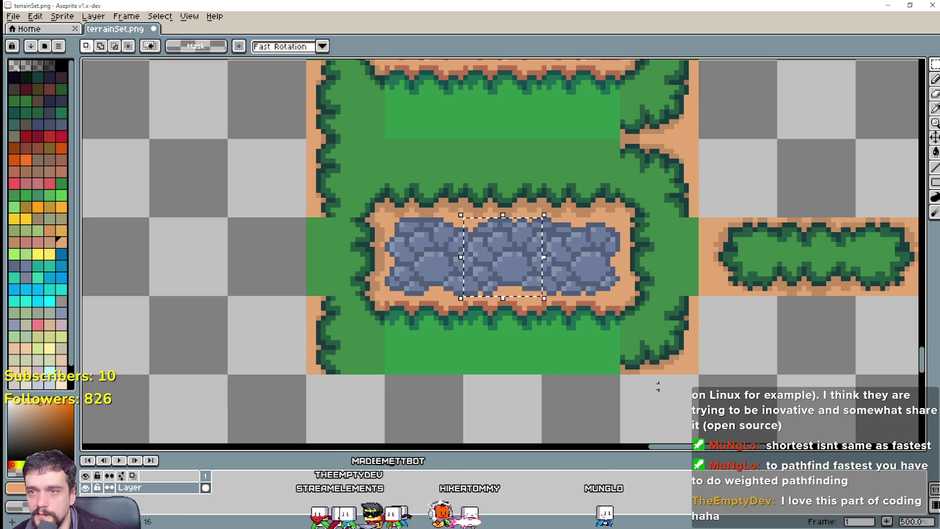
{"action": "scroll", "coordinate": [490, 273], "scroll_direction": "up", "scroll_amount": 1}
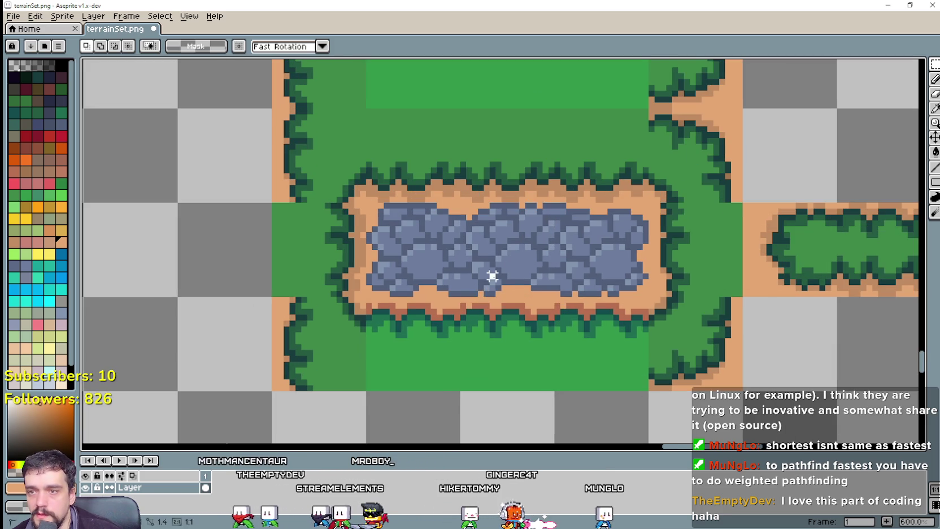
{"action": "scroll", "coordinate": [486, 221], "scroll_direction": "up", "scroll_amount": 3}
{"action": "scroll", "coordinate": [508, 226], "scroll_direction": "down", "scroll_amount": 4}
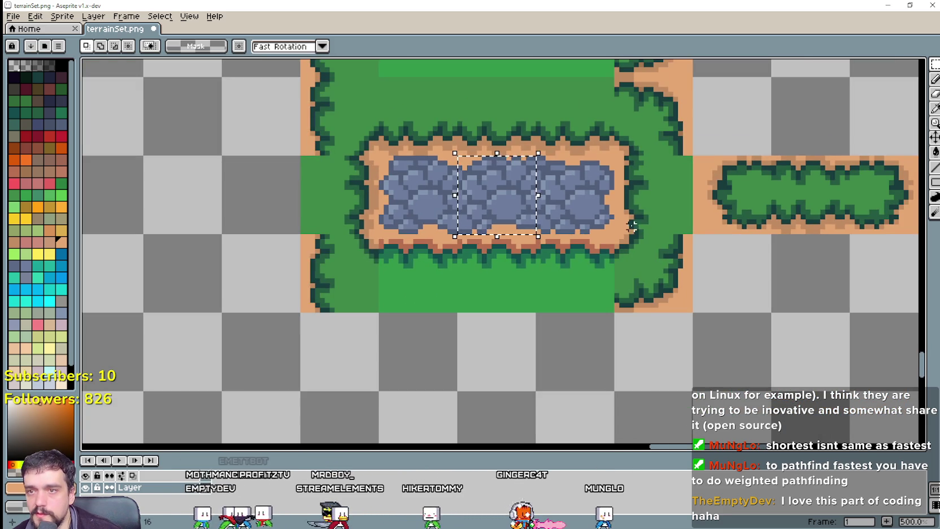
{"action": "left_click_drag", "start_coordinate": [534, 153], "coordinate": [616, 236]}
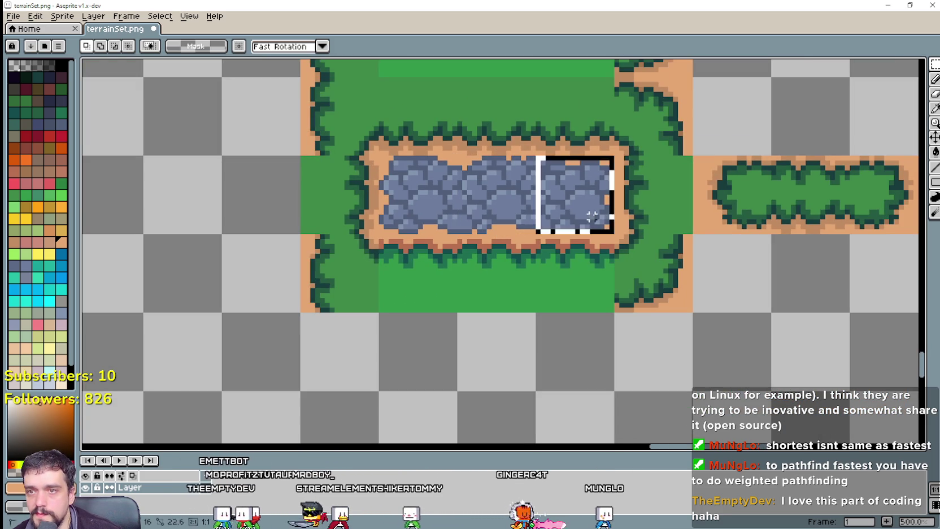
{"action": "left_click", "coordinate": [400, 202]}
{"action": "left_click_drag", "start_coordinate": [378, 153], "coordinate": [459, 236]}
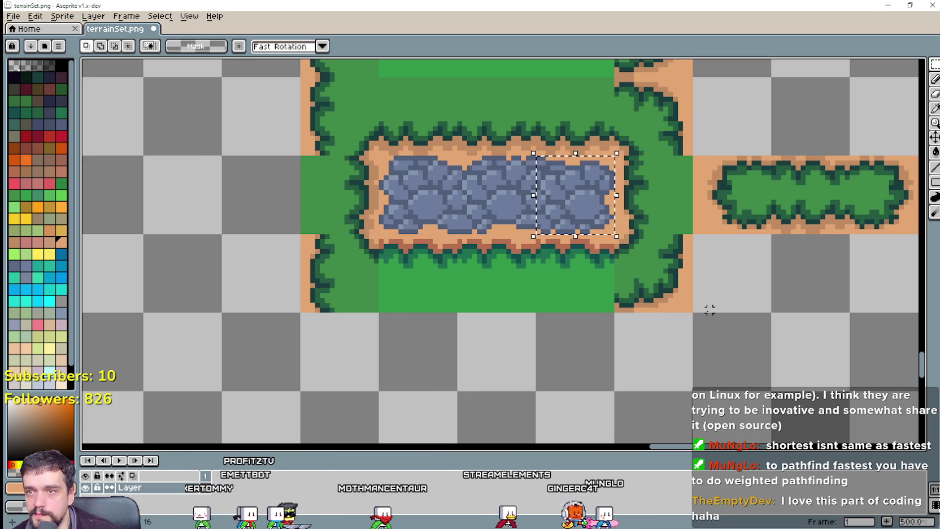
{"action": "scroll", "coordinate": [707, 311], "scroll_direction": "down", "scroll_amount": 2}
{"action": "scroll", "coordinate": [730, 352], "scroll_direction": "down", "scroll_amount": 2}
{"action": "scroll", "coordinate": [731, 352], "scroll_direction": "down", "scroll_amount": 1}
{"action": "scroll", "coordinate": [722, 344], "scroll_direction": "up", "scroll_amount": 2}
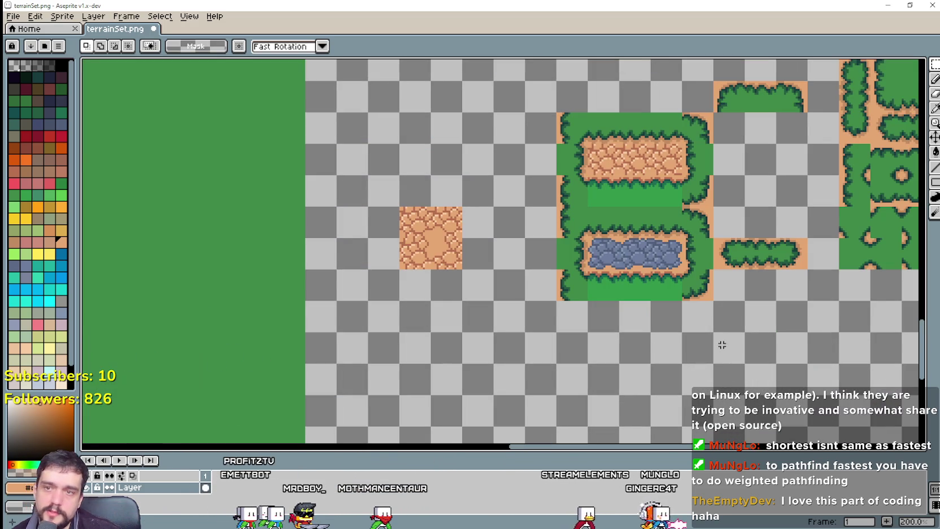
{"action": "scroll", "coordinate": [614, 227], "scroll_direction": "up", "scroll_amount": 1}
{"action": "left_click_drag", "start_coordinate": [573, 241], "coordinate": [718, 291]}
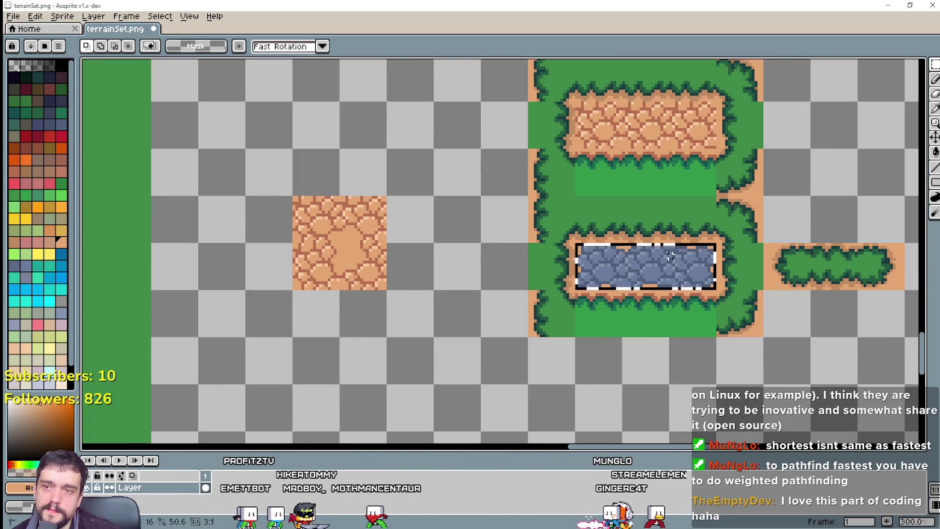
{"action": "scroll", "coordinate": [566, 299], "scroll_direction": "up", "scroll_amount": 1}
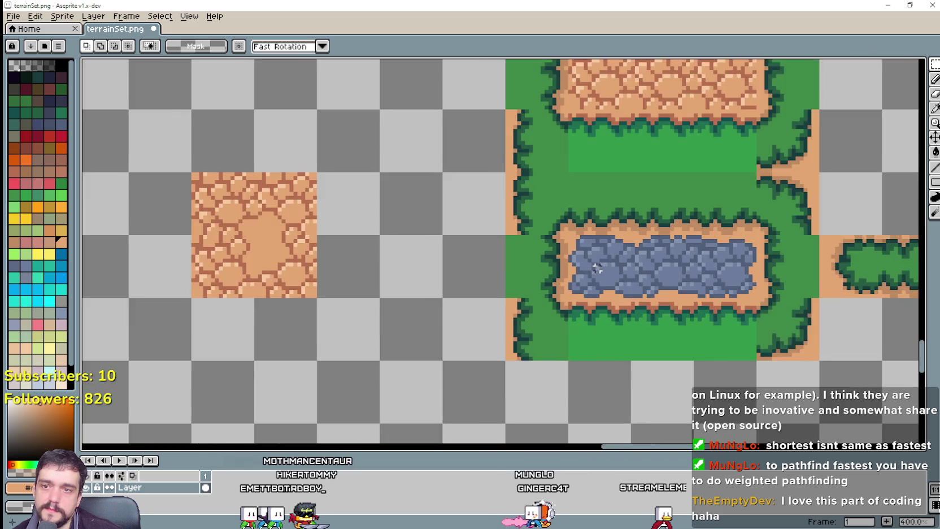
{"action": "scroll", "coordinate": [566, 299], "scroll_direction": "up", "scroll_amount": 1}
{"action": "scroll", "coordinate": [566, 300], "scroll_direction": "up", "scroll_amount": 1}
{"action": "scroll", "coordinate": [567, 300], "scroll_direction": "down", "scroll_amount": 2}
{"action": "scroll", "coordinate": [559, 294], "scroll_direction": "up", "scroll_amount": 1}
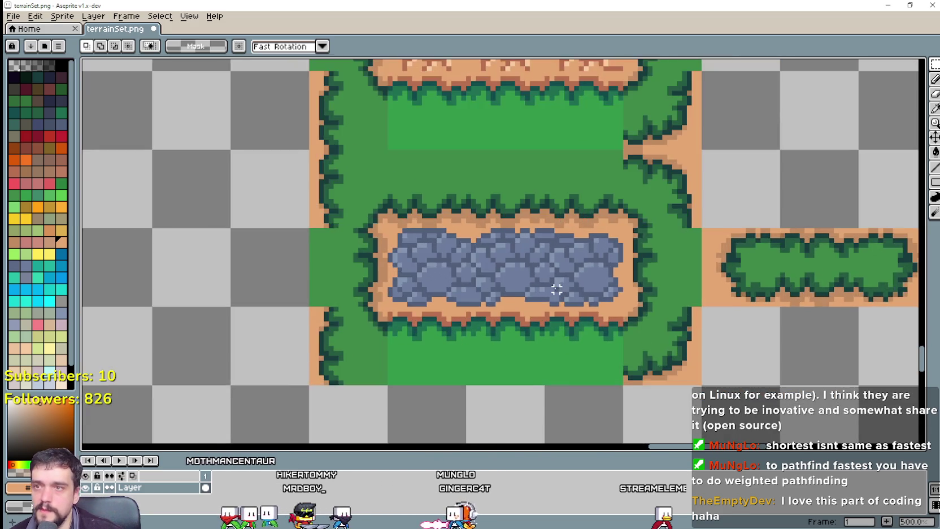
{"action": "scroll", "coordinate": [553, 292], "scroll_direction": "down", "scroll_amount": 2}
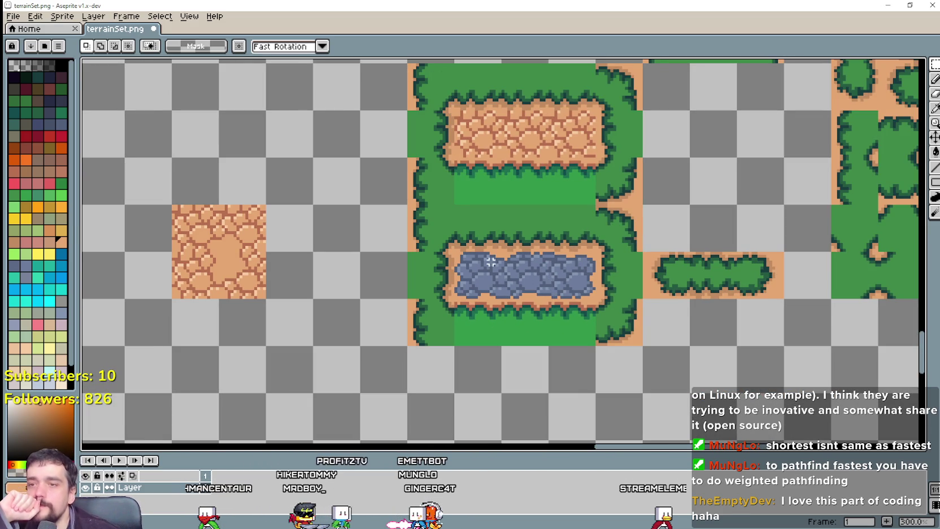
{"action": "left_click_drag", "start_coordinate": [452, 249], "coordinate": [598, 301]}
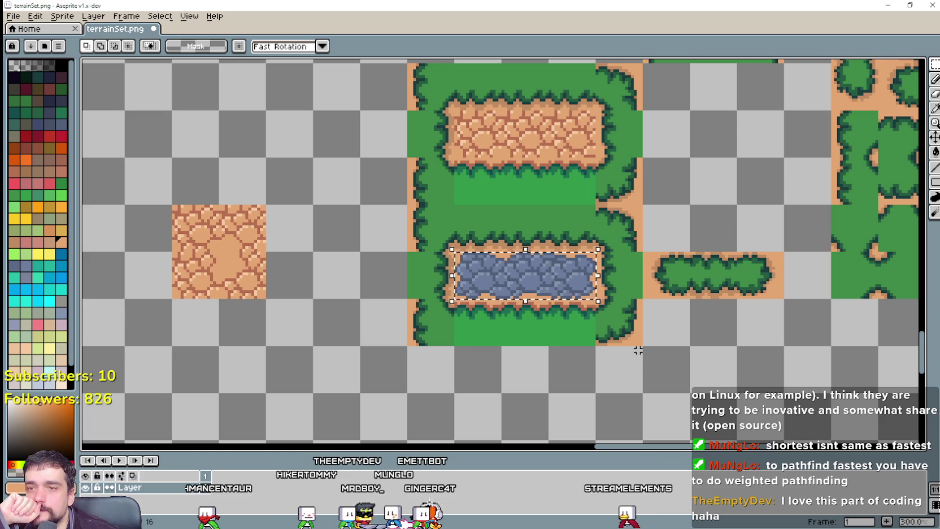
{"action": "scroll", "coordinate": [638, 350], "scroll_direction": "down", "scroll_amount": 1}
{"action": "scroll", "coordinate": [660, 343], "scroll_direction": "right", "scroll_amount": 3}
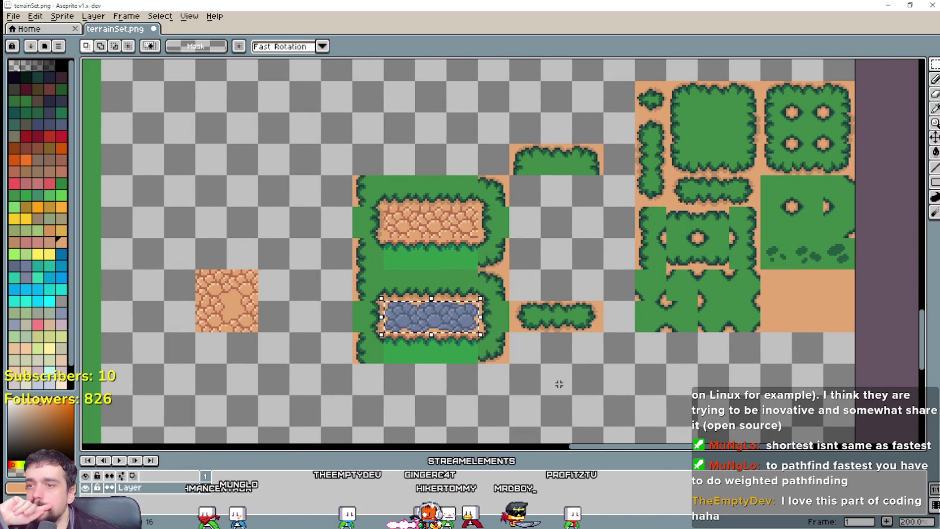
{"action": "scroll", "coordinate": [448, 363], "scroll_direction": "up", "scroll_amount": 2}
{"action": "key", "text": "ctrl+d"}
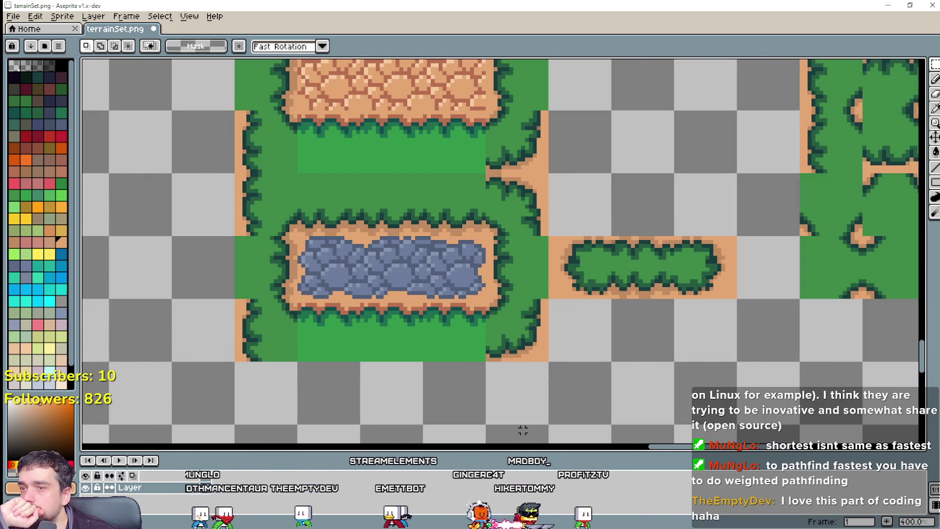
{"action": "left_click_drag", "start_coordinate": [506, 398], "coordinate": [630, 400]}
{"action": "left_click_drag", "start_coordinate": [418, 235], "coordinate": [612, 302]}
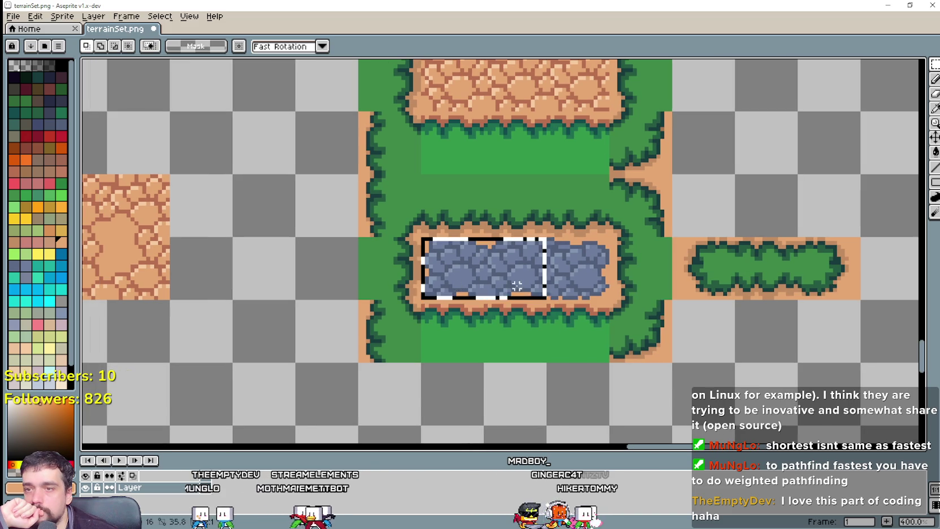
{"action": "key", "text": "ctrl+d"}
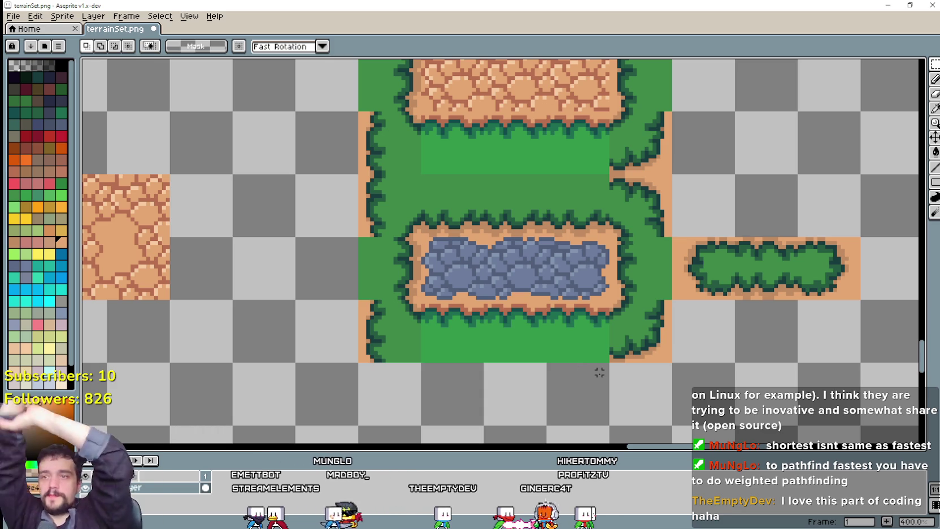
Copy the stone pond onto the horizontal bush strip and apply it.
{"action": "scroll", "coordinate": [599, 360], "scroll_direction": "down", "scroll_amount": 4}
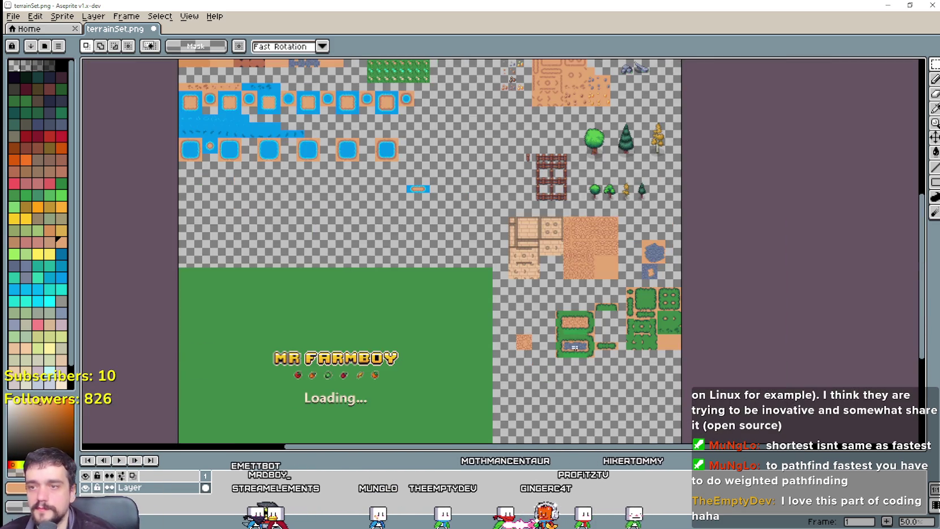
{"action": "scroll", "coordinate": [671, 364], "scroll_direction": "up", "scroll_amount": 4}
{"action": "scroll", "coordinate": [621, 338], "scroll_direction": "down", "scroll_amount": 5}
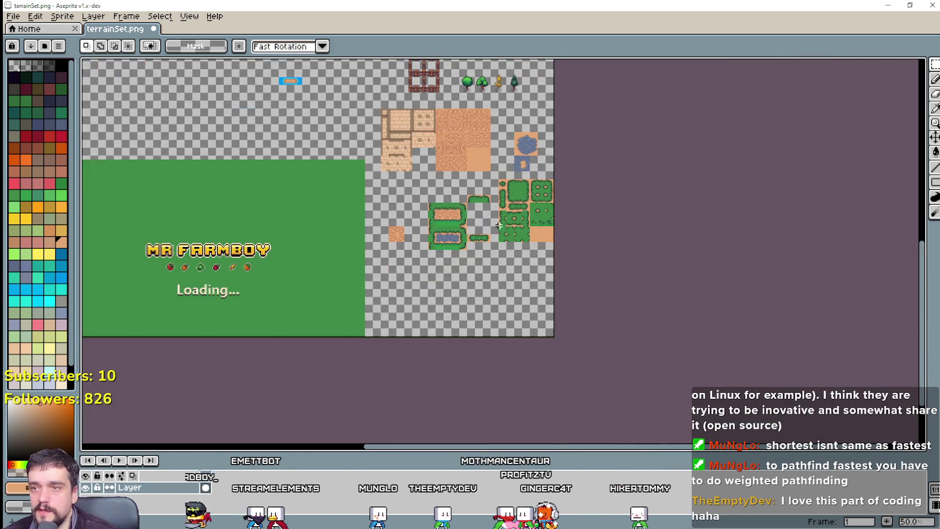
{"action": "scroll", "coordinate": [406, 272], "scroll_direction": "up", "scroll_amount": 2}
{"action": "scroll", "coordinate": [406, 273], "scroll_direction": "up", "scroll_amount": 1}
{"action": "scroll", "coordinate": [429, 273], "scroll_direction": "down", "scroll_amount": 3}
{"action": "scroll", "coordinate": [452, 274], "scroll_direction": "up", "scroll_amount": 2}
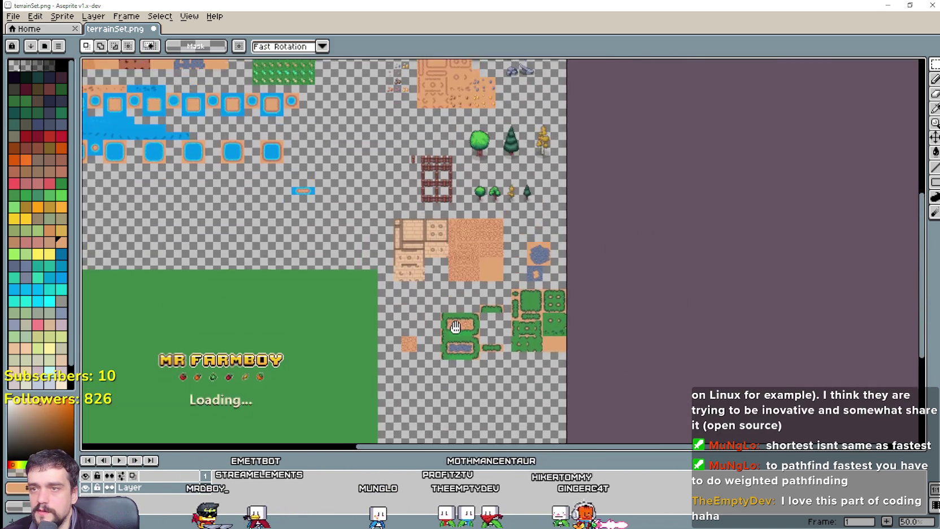
{"action": "scroll", "coordinate": [476, 273], "scroll_direction": "down", "scroll_amount": 1}
{"action": "scroll", "coordinate": [475, 274], "scroll_direction": "up", "scroll_amount": 2}
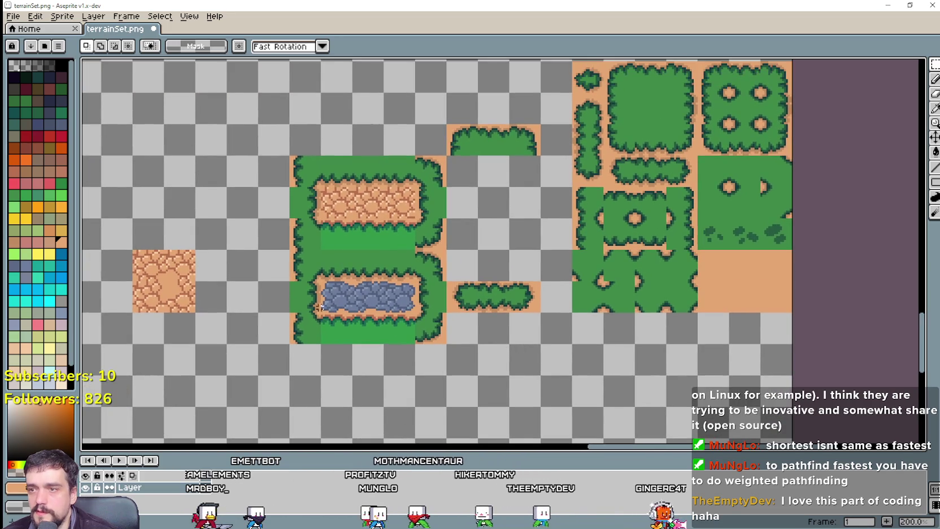
{"action": "mouse_move", "coordinate": [331, 298]}
{"action": "left_mouse_down"}
{"action": "mouse_move", "coordinate": [414, 311]}
{"action": "mouse_move", "coordinate": [602, 223]}
{"action": "mouse_move", "coordinate": [662, 176]}
{"action": "left_mouse_up"}
{"action": "key", "text": "Return"}
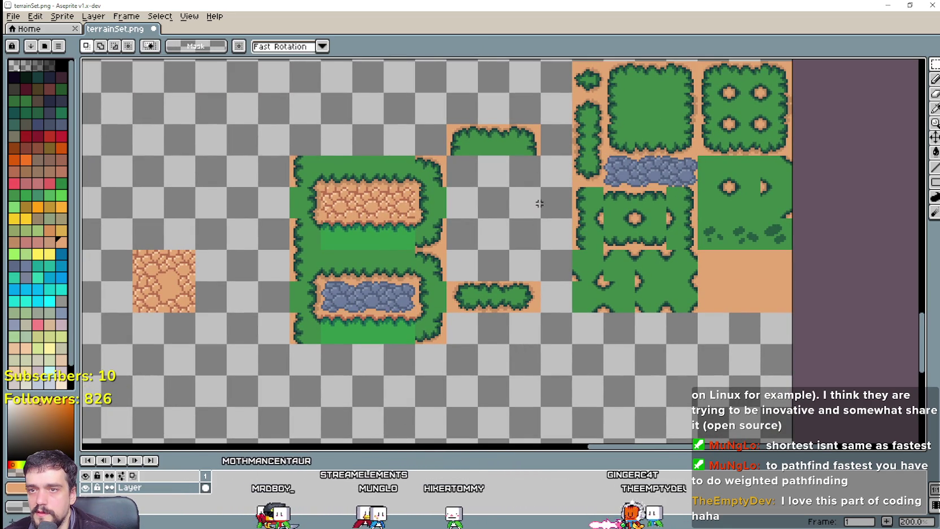
Select the stone pond again and drag another copy into the empty tile beside the grass block.
{"action": "left_click_drag", "start_coordinate": [536, 203], "coordinate": [518, 279]}
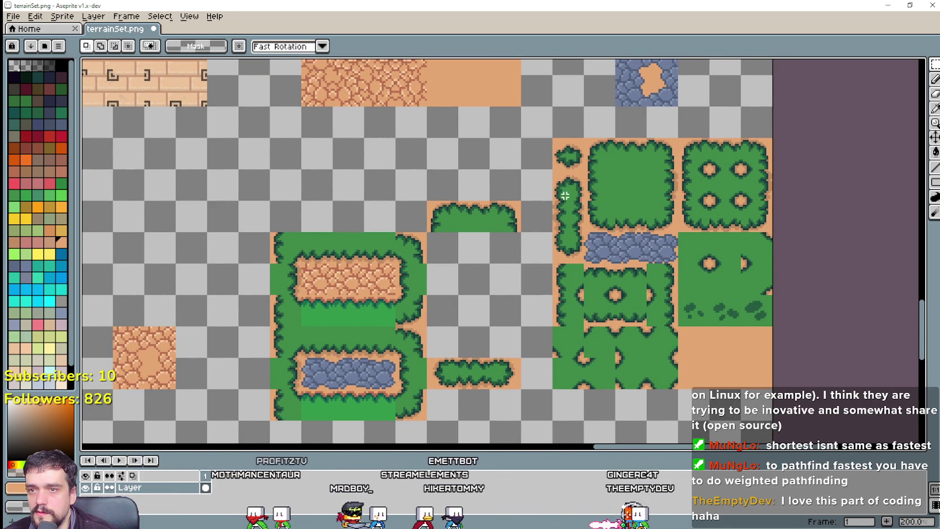
{"action": "left_click_drag", "start_coordinate": [477, 326], "coordinate": [511, 287]}
{"action": "left_click_drag", "start_coordinate": [333, 315], "coordinate": [432, 351]}
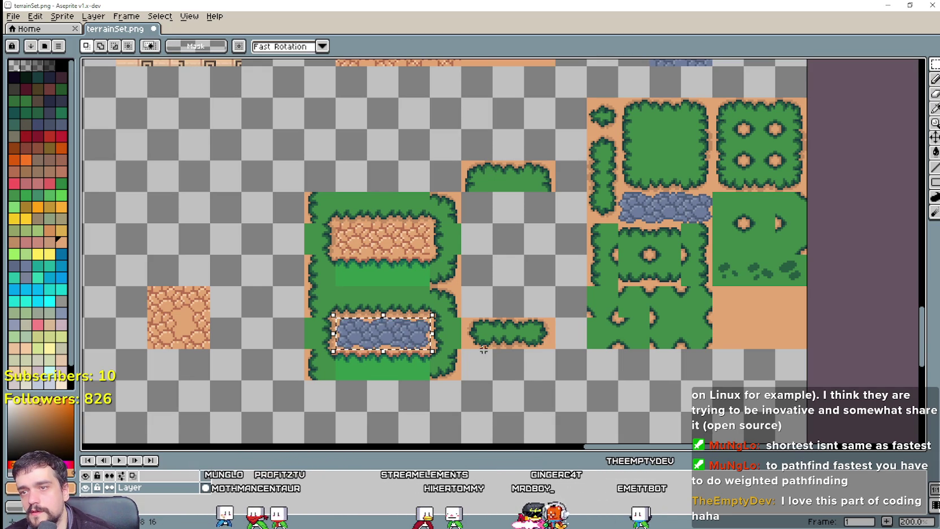
{"action": "mouse_move", "coordinate": [403, 326]}
{"action": "left_mouse_down"}
{"action": "mouse_move", "coordinate": [534, 268]}
{"action": "mouse_move", "coordinate": [533, 243]}
{"action": "left_mouse_up"}
{"action": "scroll", "coordinate": [535, 254], "scroll_direction": "down", "scroll_amount": 2}
Rotate the copied stone strip 90° clockwise and set it over the vertical bush strip.
{"action": "key", "text": "Return"}
{"action": "left_click", "coordinate": [68, 17]}
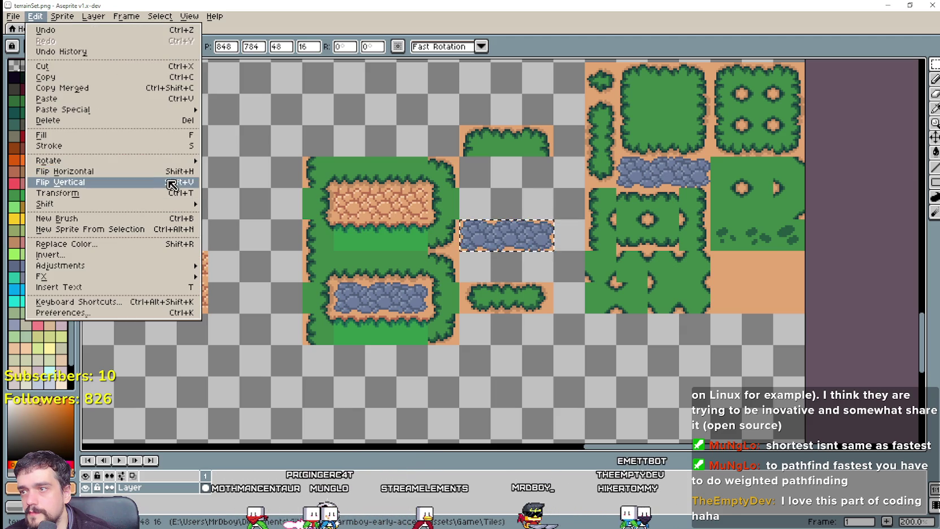
{"action": "mouse_move", "coordinate": [48, 160]}
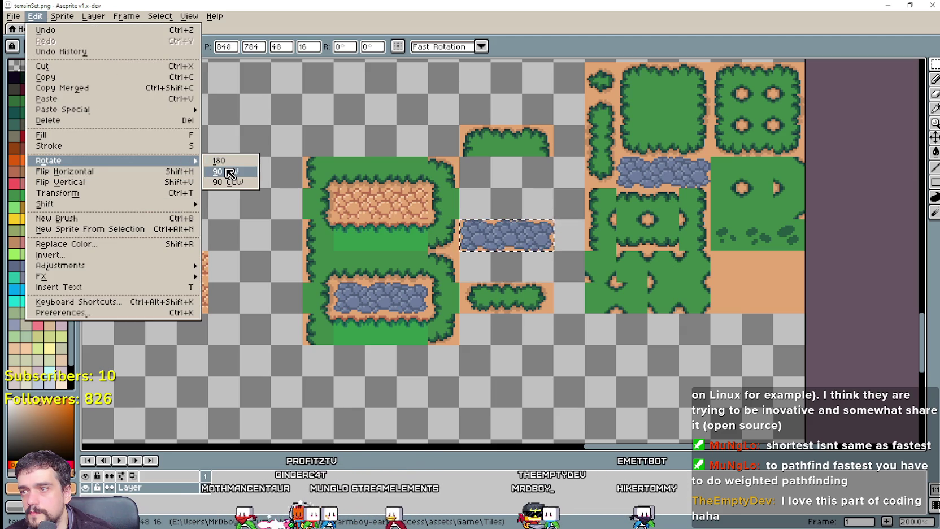
{"action": "left_click", "coordinate": [229, 171]}
{"action": "scroll", "coordinate": [504, 277], "scroll_direction": "up", "scroll_amount": 1}
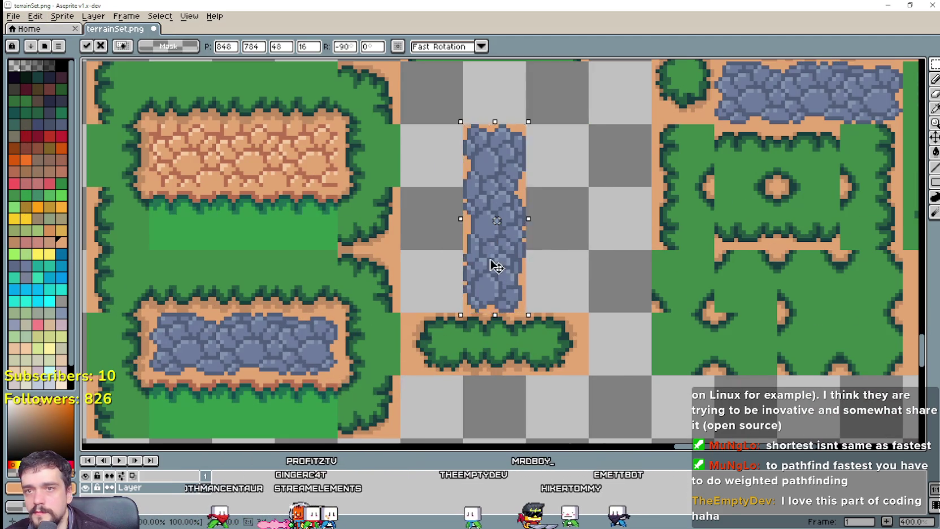
{"action": "left_click_drag", "start_coordinate": [493, 262], "coordinate": [559, 245]}
{"action": "left_click_drag", "start_coordinate": [586, 211], "coordinate": [544, 322]}
{"action": "left_click_drag", "start_coordinate": [542, 378], "coordinate": [620, 266]}
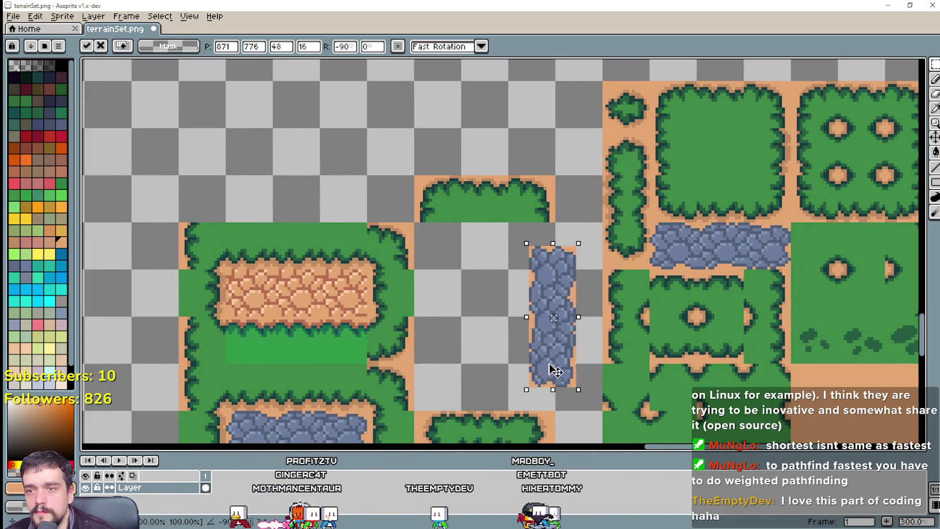
{"action": "left_click", "coordinate": [535, 297]}
Marquee-select the square bush tile, then the lower pond's cobbles, and pan to the right-hand tiles.
{"action": "scroll", "coordinate": [538, 316], "scroll_direction": "down", "scroll_amount": 1}
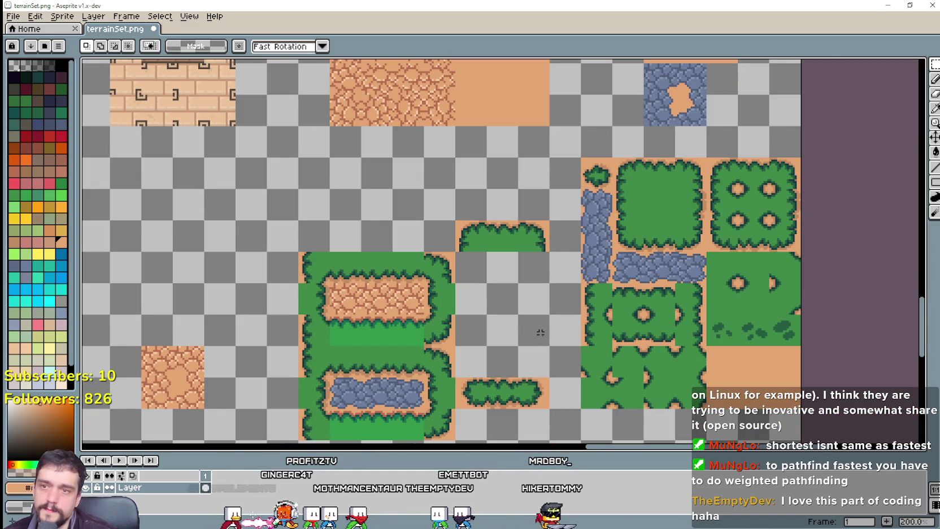
{"action": "mouse_move", "coordinate": [535, 326]}
{"action": "left_mouse_down"}
{"action": "mouse_move", "coordinate": [551, 306]}
{"action": "mouse_move", "coordinate": [532, 273]}
{"action": "left_mouse_up"}
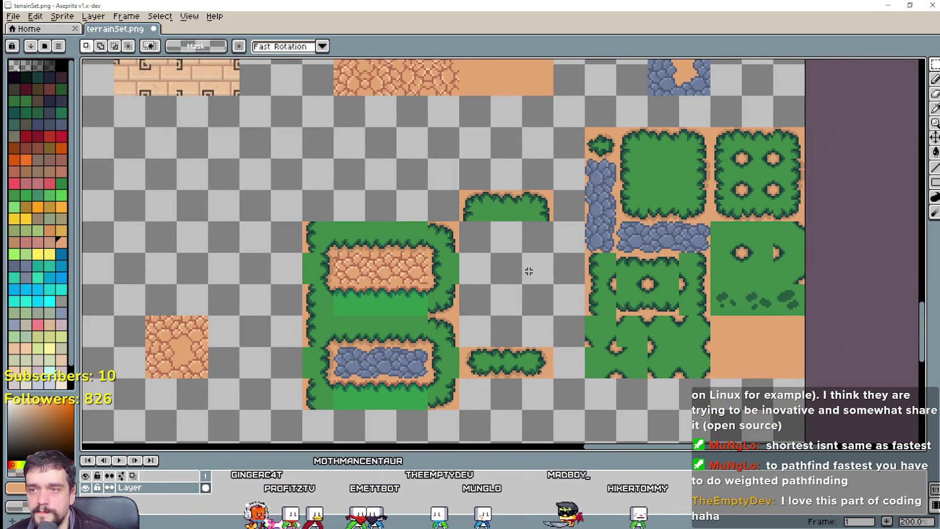
{"action": "left_click_drag", "start_coordinate": [615, 127], "coordinate": [711, 222]}
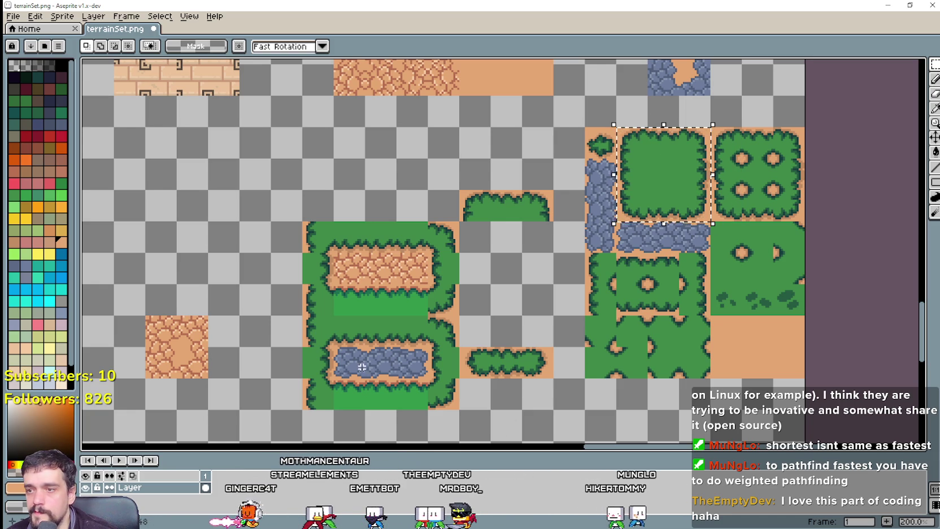
{"action": "left_click_drag", "start_coordinate": [361, 367], "coordinate": [391, 367]}
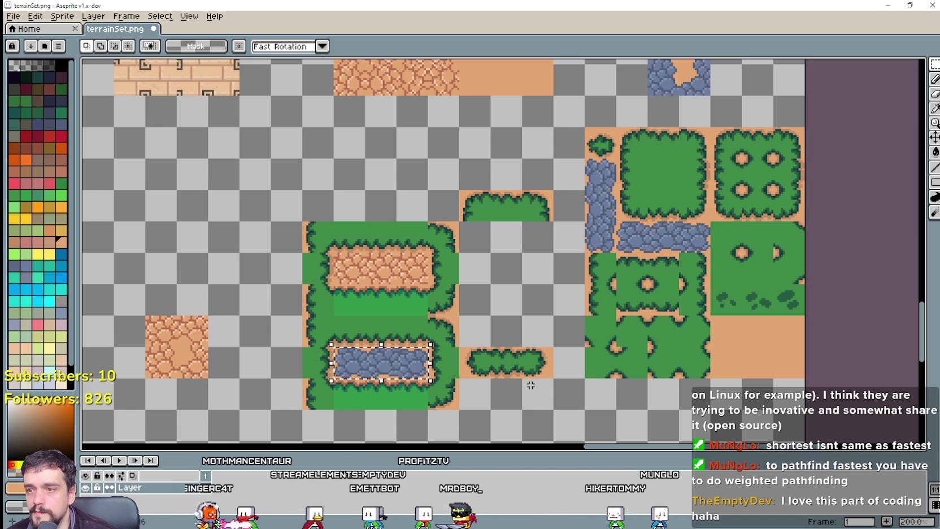
{"action": "scroll", "coordinate": [530, 384], "scroll_direction": "down", "scroll_amount": 3}
{"action": "left_click_drag", "start_coordinate": [567, 207], "coordinate": [525, 290]}
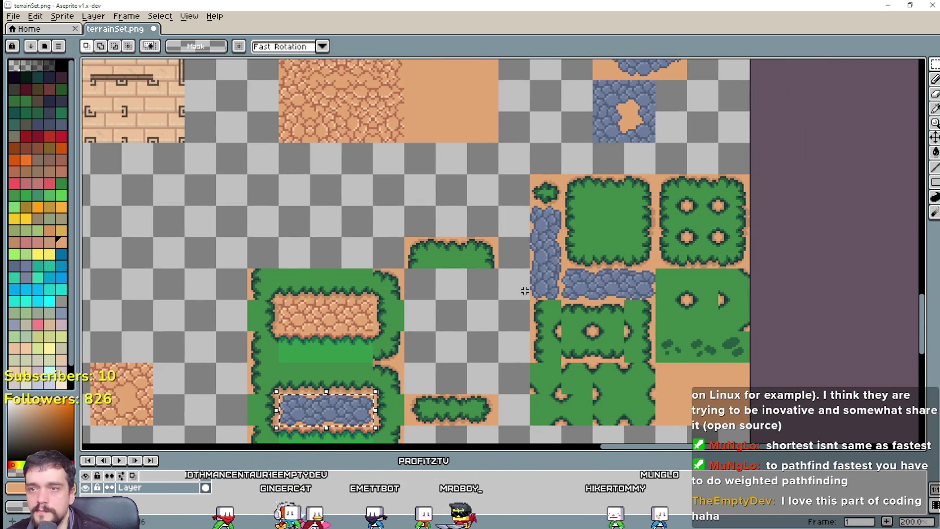
{"action": "scroll", "coordinate": [553, 324], "scroll_direction": "up", "scroll_amount": 2}
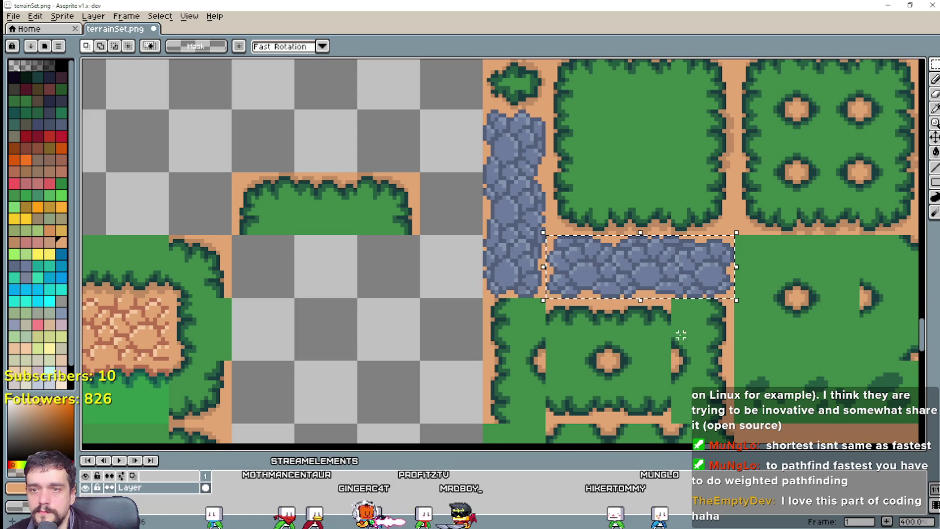
{"action": "scroll", "coordinate": [642, 147], "scroll_direction": "down", "scroll_amount": 2}
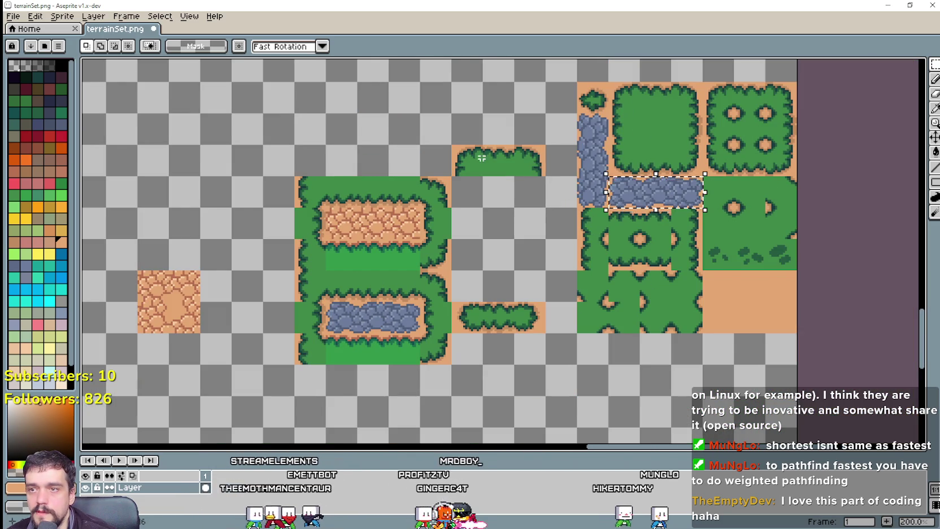
Move the square bush tile into the empty middle-column slot.
{"action": "left_click_drag", "start_coordinate": [623, 175], "coordinate": [702, 83]}
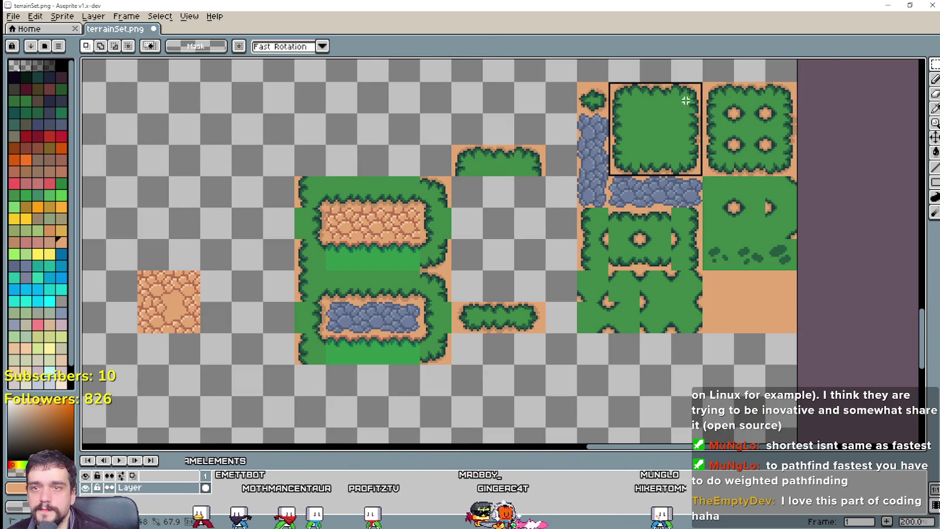
{"action": "mouse_move", "coordinate": [678, 120]}
{"action": "left_mouse_down"}
{"action": "mouse_move", "coordinate": [593, 241]}
{"action": "mouse_move", "coordinate": [518, 244]}
{"action": "left_mouse_up"}
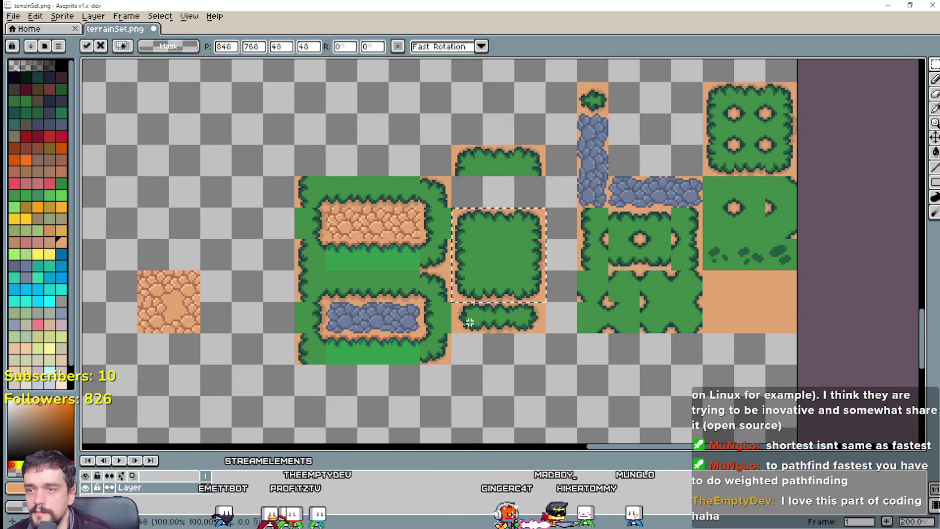
{"action": "left_click_drag", "start_coordinate": [454, 304], "coordinate": [545, 332]}
Delete the narrow bush strips below and above it, then deselect.
{"action": "key", "text": "Delete"}
{"action": "key", "text": "Delete"}
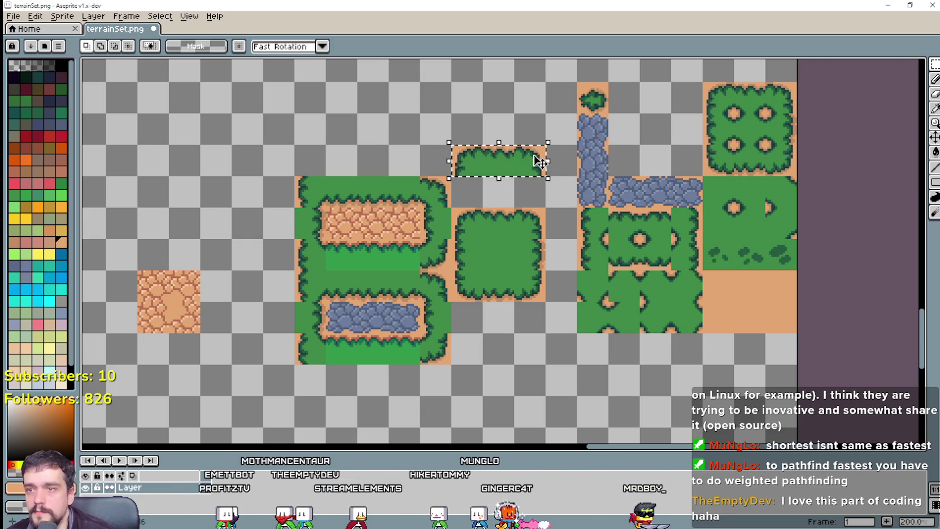
{"action": "key", "text": "Delete"}
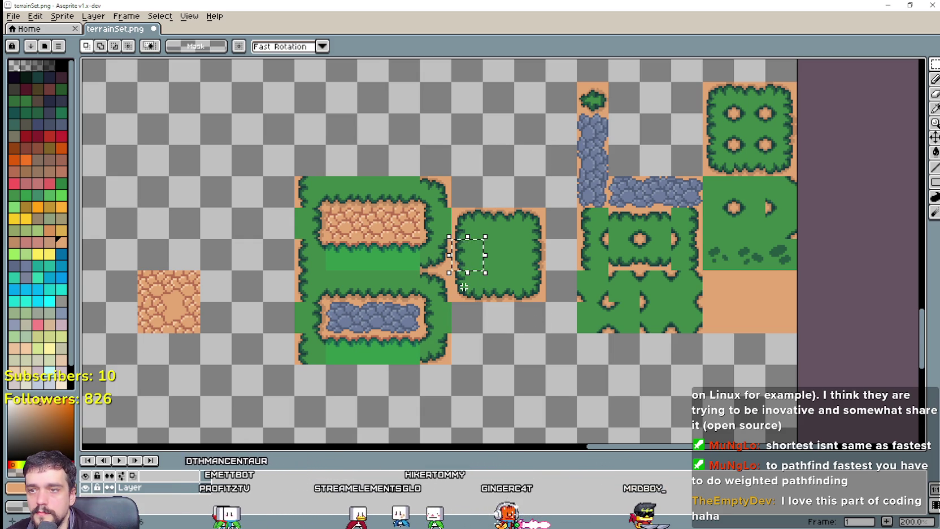
{"action": "mouse_move", "coordinate": [525, 228]}
{"action": "left_mouse_down"}
{"action": "mouse_move", "coordinate": [652, 157]}
{"action": "mouse_move", "coordinate": [680, 99]}
{"action": "left_mouse_up"}
{"action": "key", "text": "ctrl+d"}
{"action": "scroll", "coordinate": [449, 255], "scroll_direction": "up", "scroll_amount": 1}
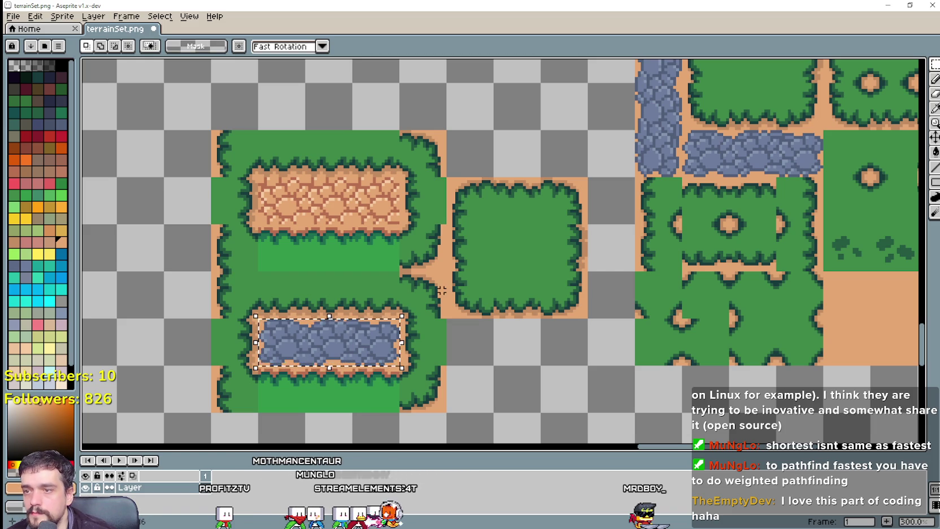
Copy the pond's cobblestone strip onto the row directly above the middle bush tile.
{"action": "key", "text": "ctrl+t"}
{"action": "left_click_drag", "start_coordinate": [332, 354], "coordinate": [526, 215]}
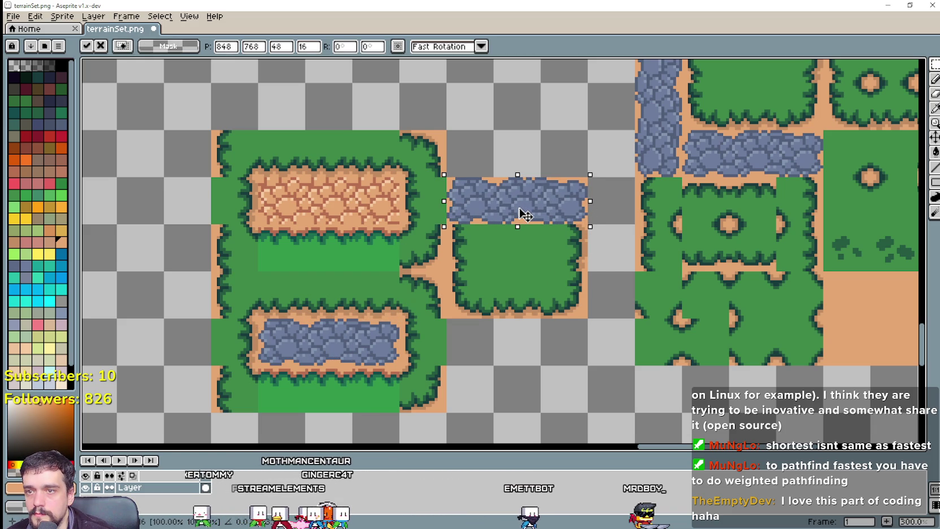
{"action": "left_click_drag", "start_coordinate": [525, 215], "coordinate": [541, 158]}
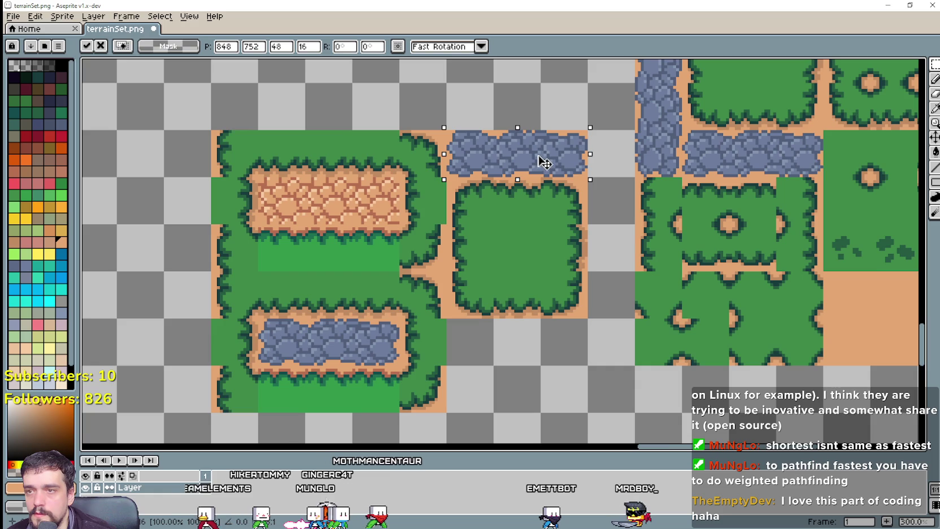
{"action": "scroll", "coordinate": [511, 153], "scroll_direction": "up", "scroll_amount": 1}
{"action": "left_click", "coordinate": [434, 168]}
Reselect the new stone strip above the bush tile.
{"action": "scroll", "coordinate": [434, 168], "scroll_direction": "down", "scroll_amount": 1}
{"action": "scroll", "coordinate": [435, 169], "scroll_direction": "up", "scroll_amount": 1}
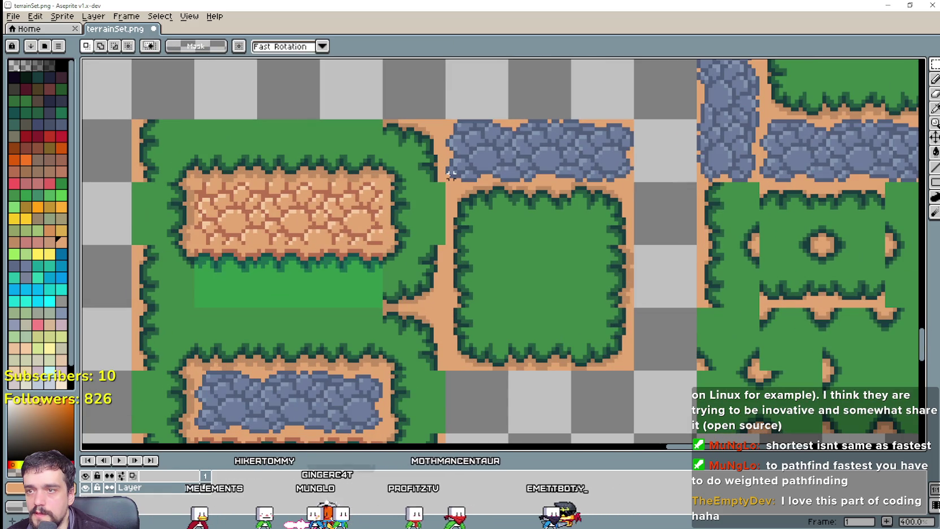
{"action": "mouse_move", "coordinate": [450, 174]}
{"action": "left_mouse_down"}
{"action": "mouse_move", "coordinate": [628, 180]}
{"action": "mouse_move", "coordinate": [453, 142]}
{"action": "left_mouse_up"}
{"action": "scroll", "coordinate": [623, 187], "scroll_direction": "up", "scroll_amount": 1}
{"action": "left_click", "coordinate": [605, 262]}
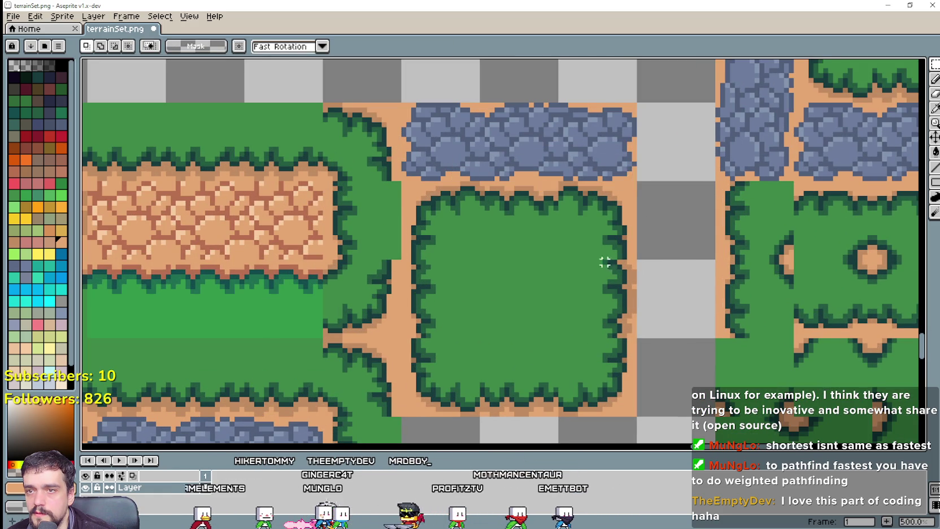
{"action": "mouse_move", "coordinate": [633, 174]}
{"action": "left_mouse_down"}
{"action": "mouse_move", "coordinate": [562, 107]}
{"action": "mouse_move", "coordinate": [401, 102]}
{"action": "left_mouse_up"}
{"action": "scroll", "coordinate": [476, 292], "scroll_direction": "down", "scroll_amount": 4}
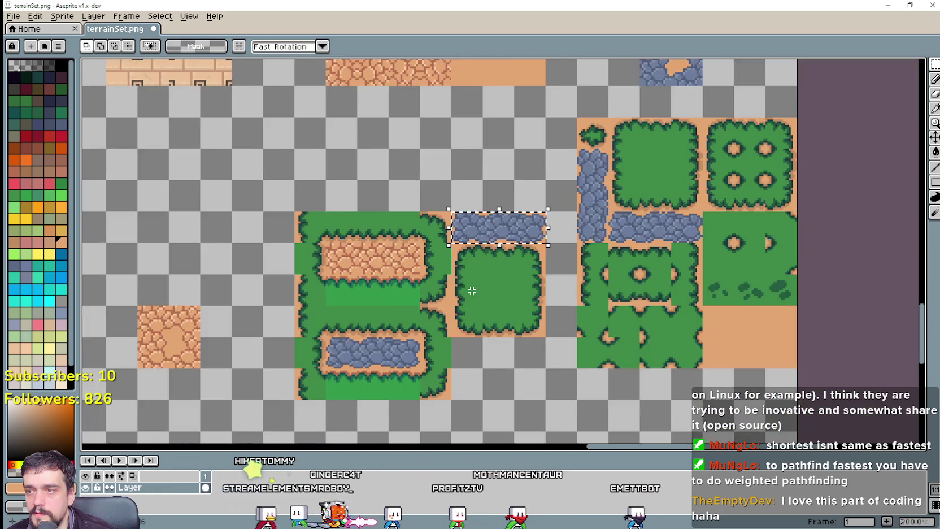
Copy a small square from the stone blob into the centre of the middle bush tile.
{"action": "scroll", "coordinate": [570, 161], "scroll_direction": "up", "scroll_amount": 1}
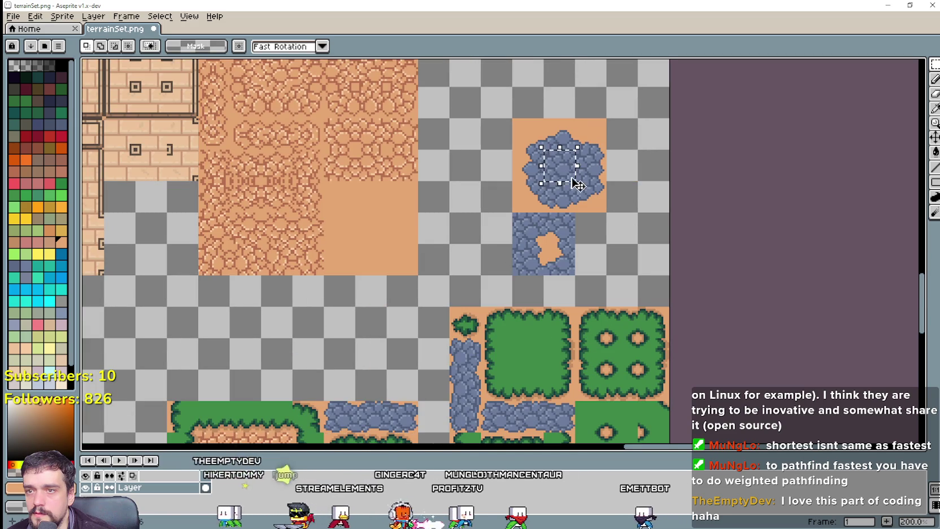
{"action": "left_click_drag", "start_coordinate": [541, 147], "coordinate": [577, 183]}
{"action": "scroll", "coordinate": [542, 286], "scroll_direction": "down", "scroll_amount": 1}
{"action": "scroll", "coordinate": [489, 326], "scroll_direction": "down", "scroll_amount": 1}
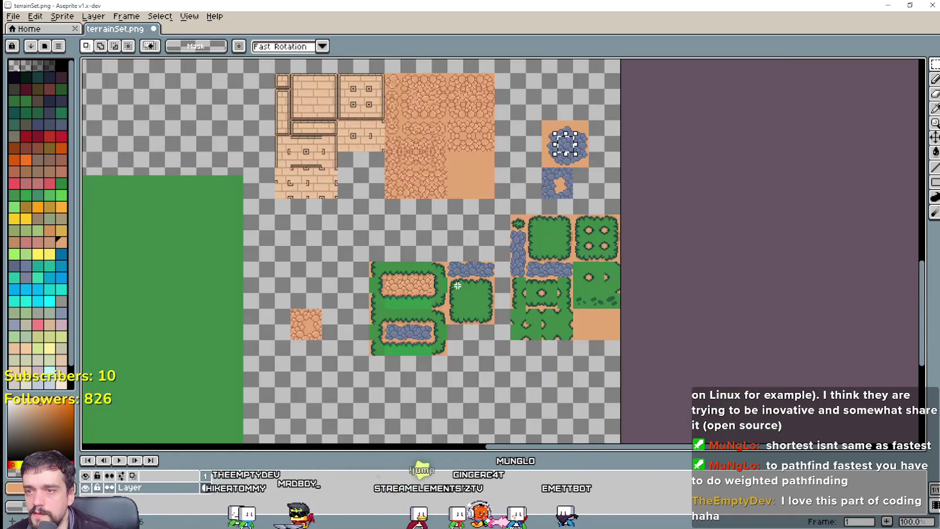
{"action": "scroll", "coordinate": [488, 326], "scroll_direction": "up", "scroll_amount": 1}
{"action": "left_click_drag", "start_coordinate": [641, 252], "coordinate": [460, 272]}
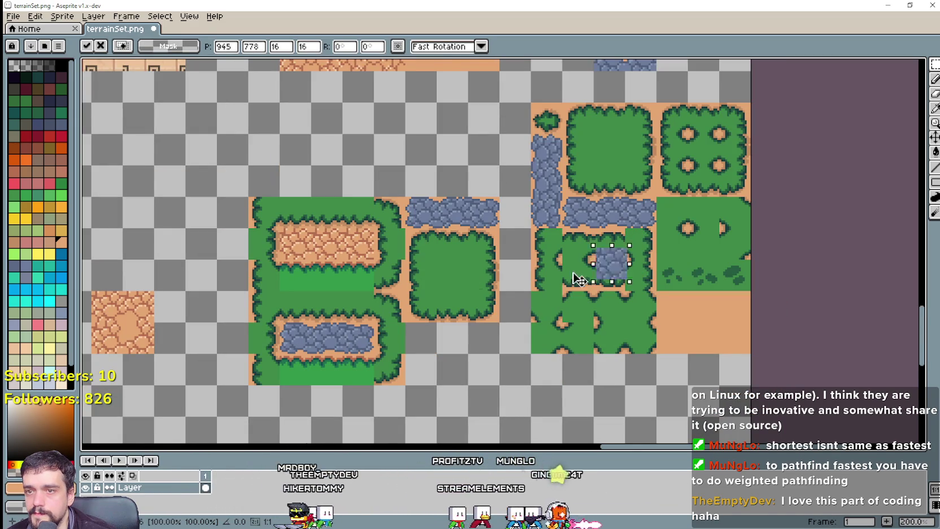
{"action": "key", "text": "ctrl+d"}
Select the stone strip above the bush tile, then clear the selection.
{"action": "scroll", "coordinate": [480, 226], "scroll_direction": "up", "scroll_amount": 2}
{"action": "scroll", "coordinate": [496, 195], "scroll_direction": "down", "scroll_amount": 1}
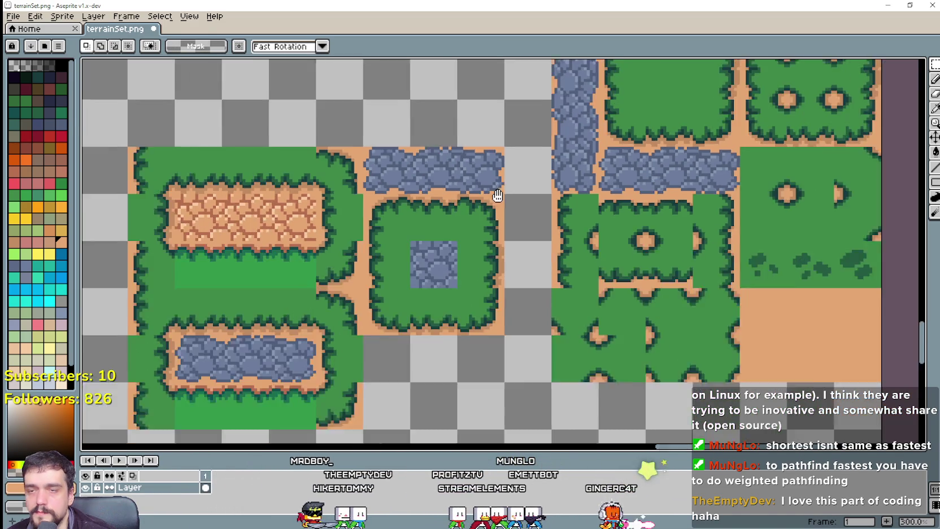
{"action": "scroll", "coordinate": [500, 182], "scroll_direction": "down", "scroll_amount": 1}
{"action": "scroll", "coordinate": [420, 410], "scroll_direction": "down", "scroll_amount": 1}
{"action": "scroll", "coordinate": [469, 263], "scroll_direction": "up", "scroll_amount": 1}
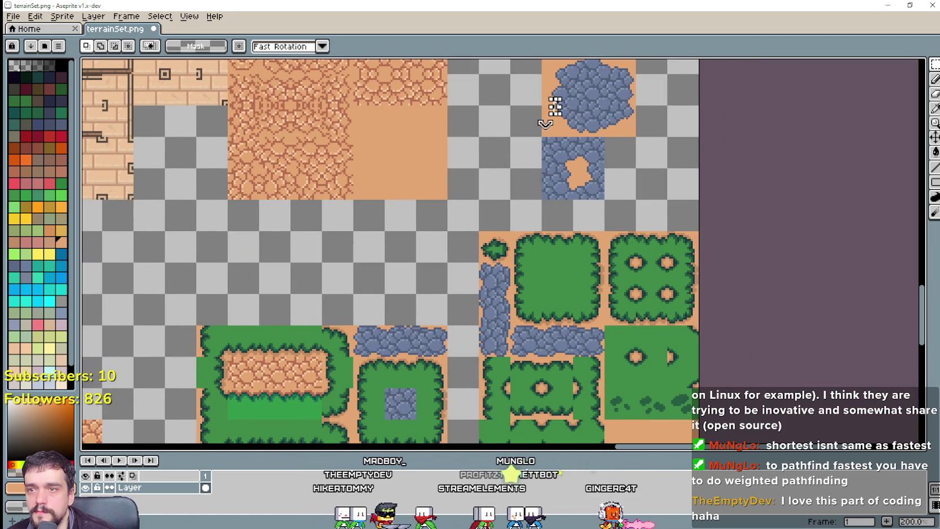
{"action": "scroll", "coordinate": [421, 318], "scroll_direction": "down", "scroll_amount": 1}
{"action": "scroll", "coordinate": [446, 254], "scroll_direction": "up", "scroll_amount": 1}
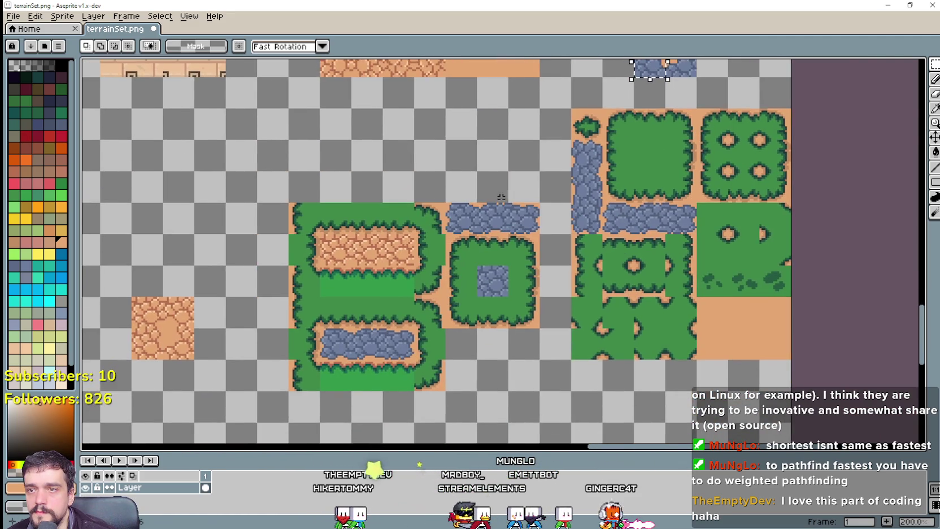
{"action": "scroll", "coordinate": [460, 225], "scroll_direction": "up", "scroll_amount": 1}
{"action": "left_click_drag", "start_coordinate": [490, 175], "coordinate": [593, 189]}
{"action": "scroll", "coordinate": [542, 243], "scroll_direction": "down", "scroll_amount": 1}
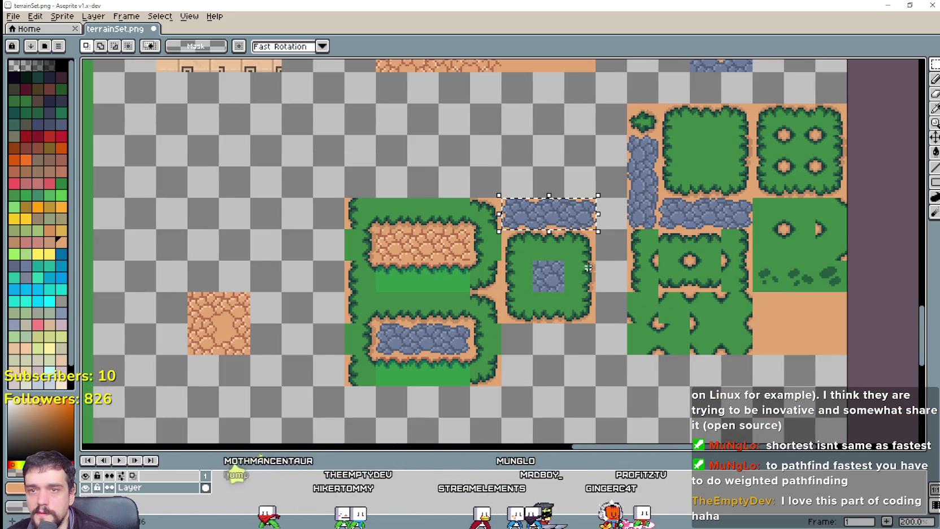
{"action": "scroll", "coordinate": [543, 243], "scroll_direction": "down", "scroll_amount": 1}
{"action": "scroll", "coordinate": [544, 249], "scroll_direction": "up", "scroll_amount": 2}
{"action": "scroll", "coordinate": [545, 249], "scroll_direction": "up", "scroll_amount": 1}
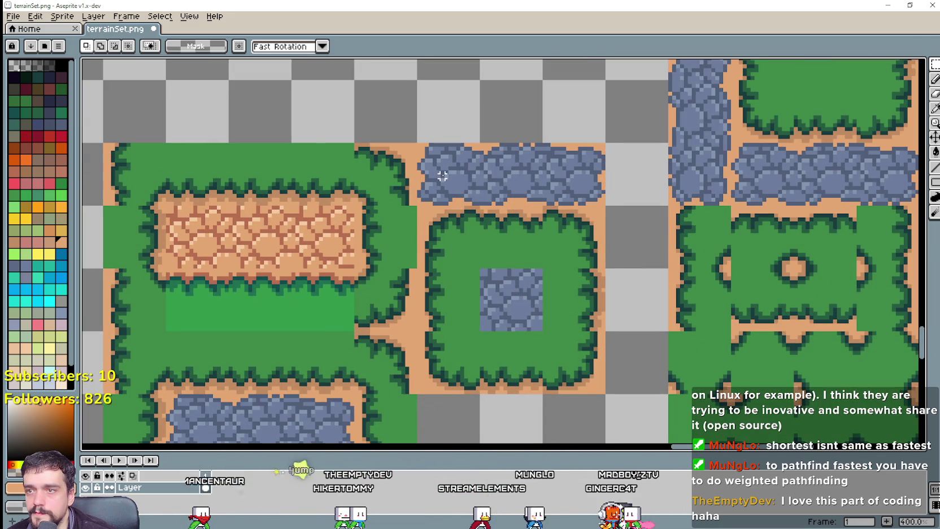
{"action": "key", "text": "ctrl+d"}
{"action": "scroll", "coordinate": [427, 135], "scroll_direction": "up", "scroll_amount": 1}
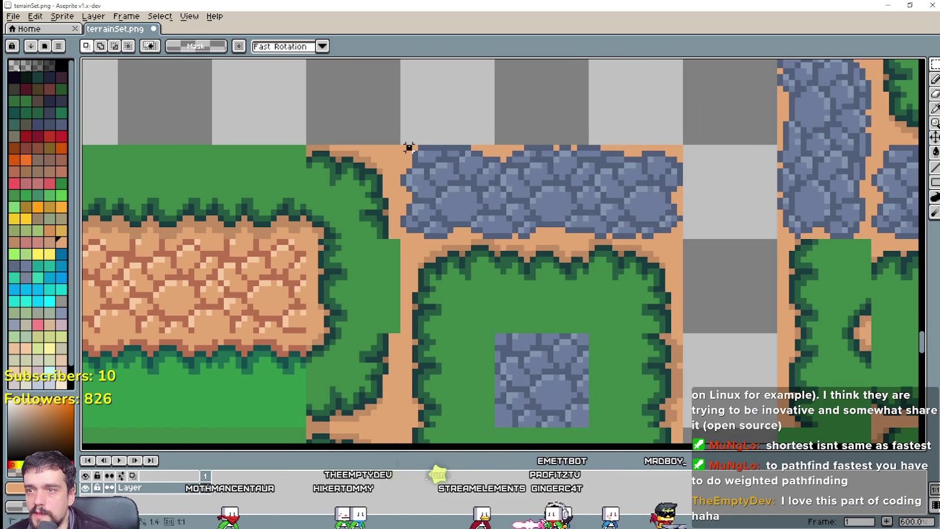
Undo the last strip change and move a copy of the strip's top rows downward.
{"action": "key", "text": "ctrl+z"}
{"action": "mouse_move", "coordinate": [678, 148]}
{"action": "left_mouse_down"}
{"action": "mouse_move", "coordinate": [457, 167]}
{"action": "mouse_move", "coordinate": [408, 190]}
{"action": "left_mouse_up"}
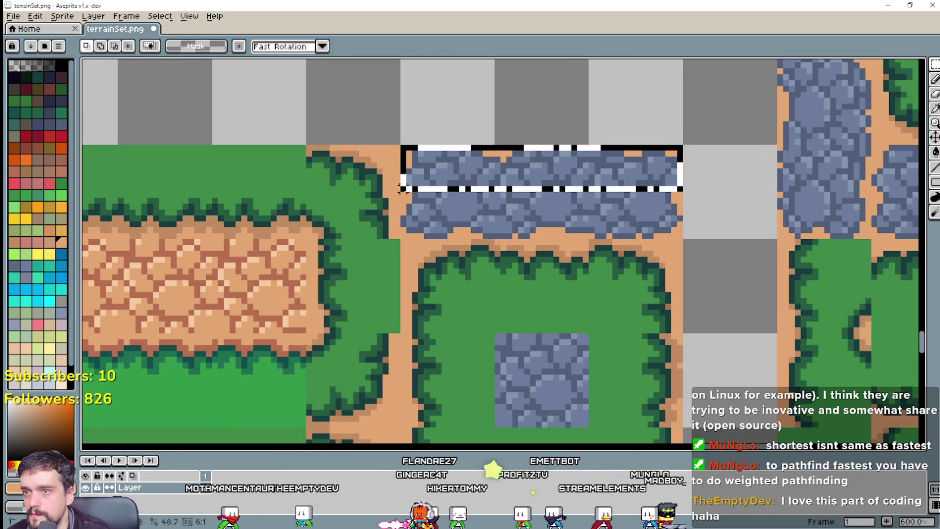
{"action": "mouse_move", "coordinate": [522, 192]}
{"action": "left_mouse_down"}
{"action": "mouse_move", "coordinate": [528, 308]}
{"action": "mouse_move", "coordinate": [533, 276]}
{"action": "left_mouse_up"}
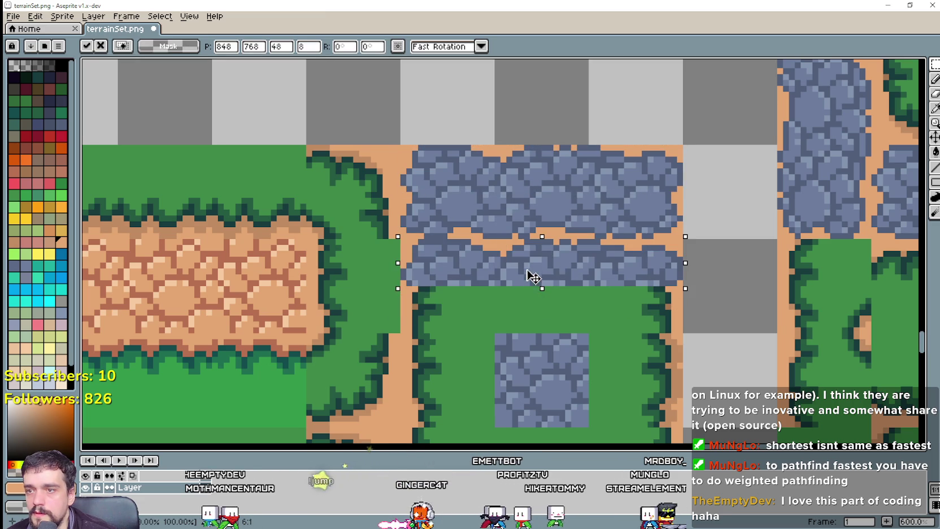
{"action": "left_click", "coordinate": [399, 221]}
{"action": "mouse_move", "coordinate": [492, 145]}
{"action": "left_mouse_down"}
{"action": "mouse_move", "coordinate": [408, 235]}
{"action": "mouse_move", "coordinate": [682, 147]}
{"action": "left_mouse_up"}
{"action": "left_click", "coordinate": [662, 228]}
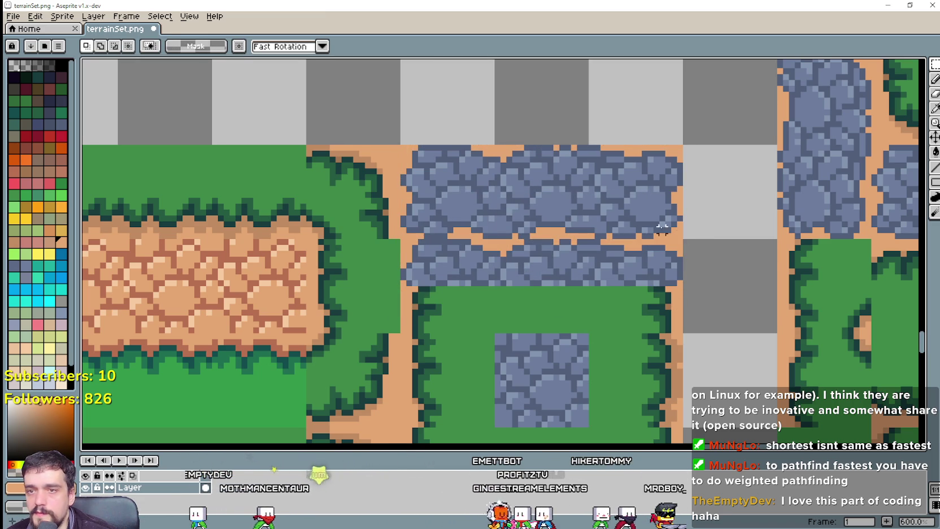
Move the stone strip down to the bush tile's bottom edge.
{"action": "left_click_drag", "start_coordinate": [649, 221], "coordinate": [403, 201]}
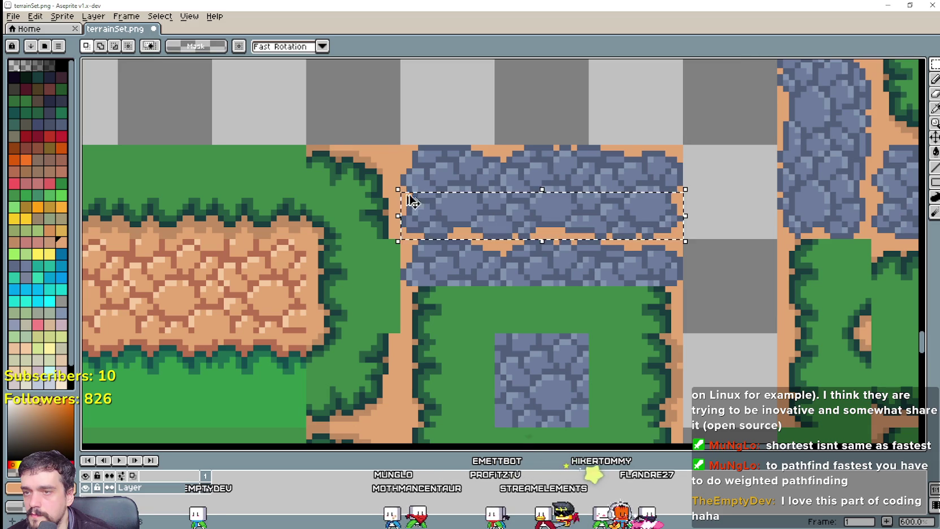
{"action": "scroll", "coordinate": [519, 283], "scroll_direction": "down", "scroll_amount": 1}
{"action": "scroll", "coordinate": [568, 210], "scroll_direction": "down", "scroll_amount": 1}
{"action": "left_click_drag", "start_coordinate": [520, 121], "coordinate": [522, 275]}
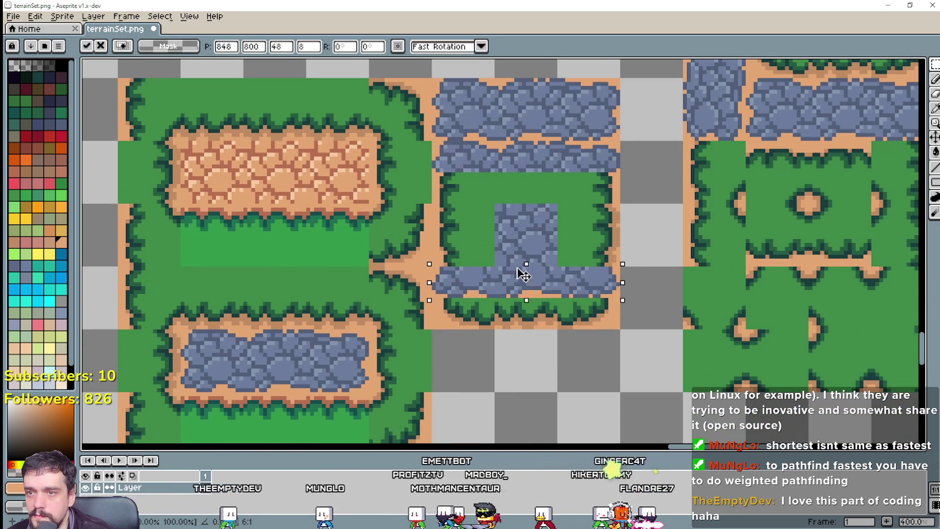
{"action": "mouse_move", "coordinate": [528, 317]}
{"action": "left_mouse_down"}
{"action": "mouse_move", "coordinate": [525, 305]}
{"action": "mouse_move", "coordinate": [530, 317]}
{"action": "left_mouse_up"}
{"action": "scroll", "coordinate": [533, 313], "scroll_direction": "up", "scroll_amount": 1}
{"action": "left_click", "coordinate": [562, 402]}
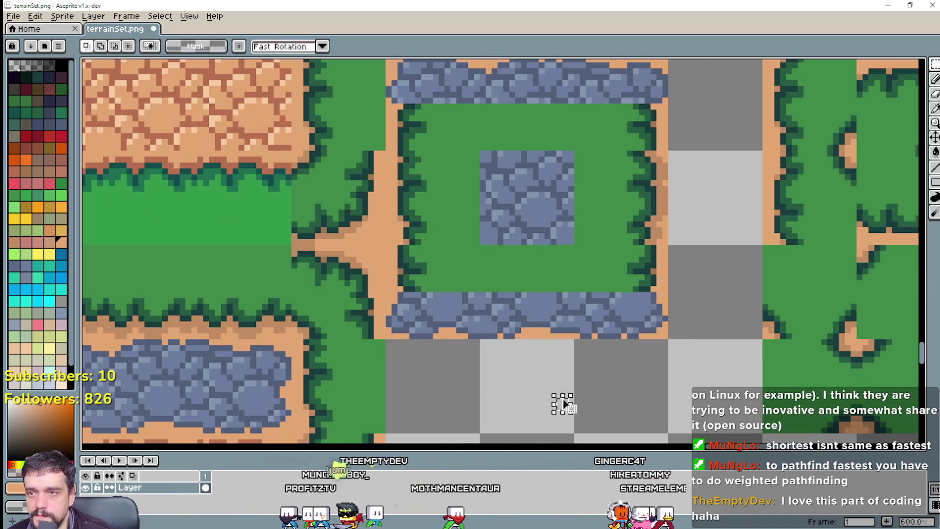
{"action": "scroll", "coordinate": [559, 395], "scroll_direction": "down", "scroll_amount": 1}
{"action": "scroll", "coordinate": [559, 395], "scroll_direction": "down", "scroll_amount": 1}
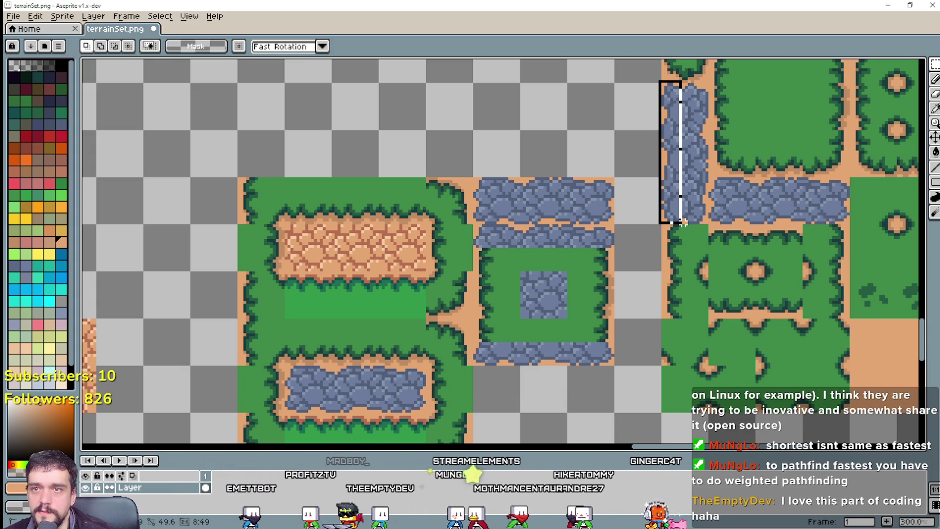
Duplicate the vertical path's narrow left strip onto the grass tile's left edge.
{"action": "left_click_drag", "start_coordinate": [682, 223], "coordinate": [684, 224]}
{"action": "scroll", "coordinate": [653, 171], "scroll_direction": "up", "scroll_amount": 1}
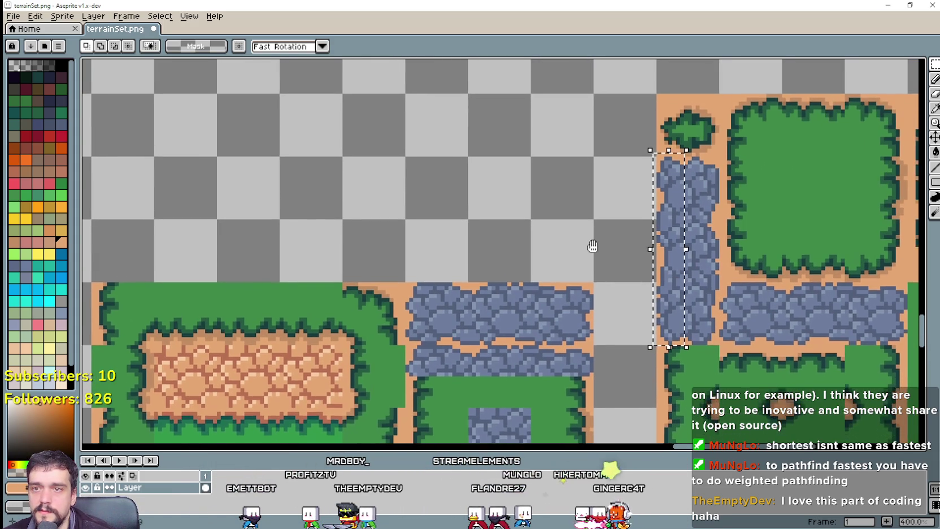
{"action": "left_click_drag", "start_coordinate": [609, 157], "coordinate": [610, 237]}
{"action": "scroll", "coordinate": [610, 239], "scroll_direction": "up", "scroll_amount": 1}
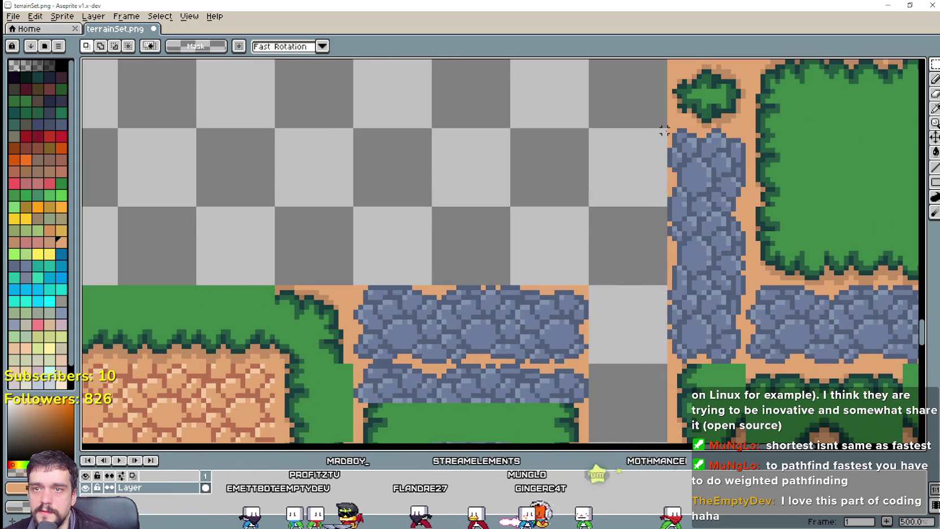
{"action": "left_click_drag", "start_coordinate": [669, 130], "coordinate": [699, 351]}
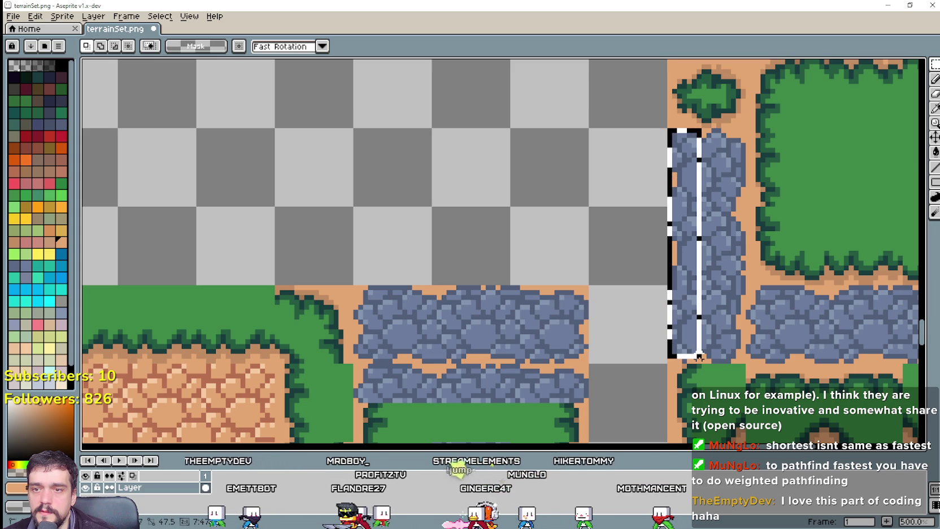
{"action": "left_click_drag", "start_coordinate": [698, 361], "coordinate": [707, 364]}
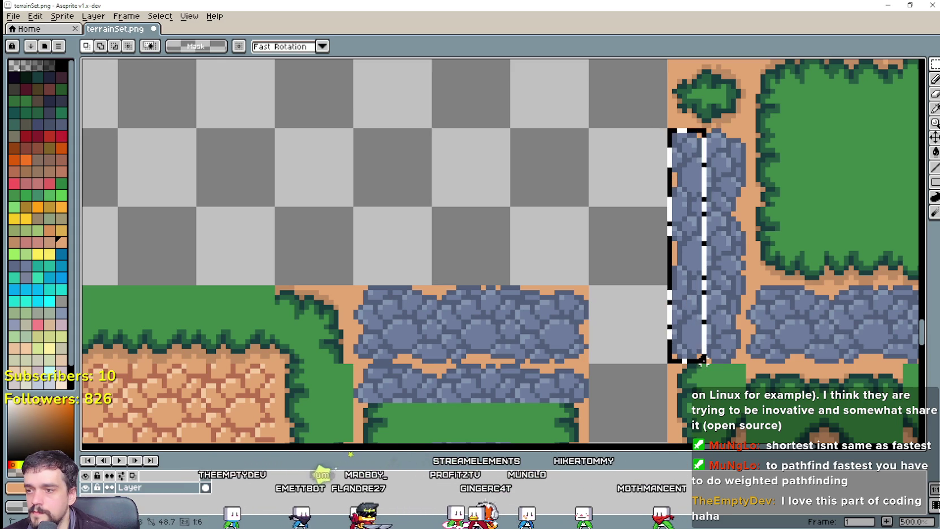
{"action": "key", "text": "ctrl+t"}
{"action": "left_click_drag", "start_coordinate": [581, 229], "coordinate": [580, 116]}
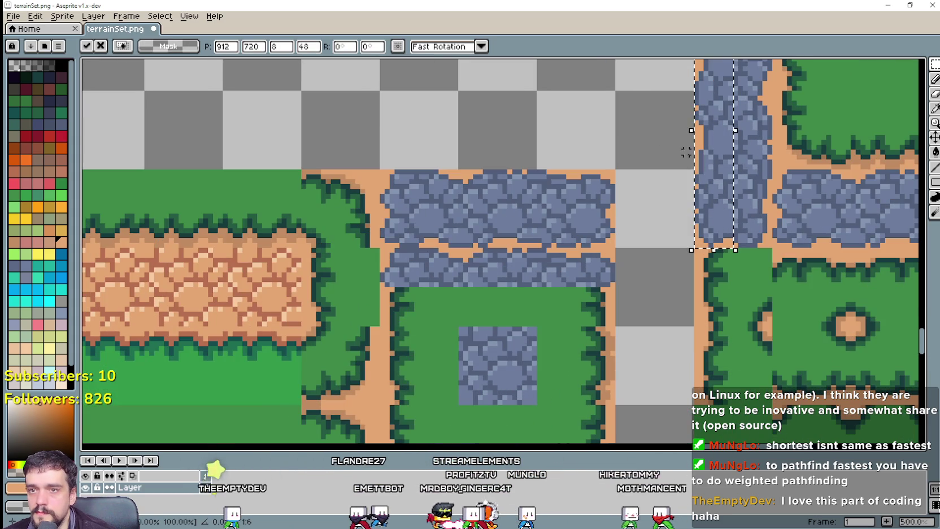
{"action": "left_click_drag", "start_coordinate": [676, 191], "coordinate": [430, 357]}
{"action": "mouse_move", "coordinate": [431, 323]}
{"action": "left_mouse_down"}
{"action": "mouse_move", "coordinate": [480, 210]}
{"action": "mouse_move", "coordinate": [415, 244]}
{"action": "mouse_move", "coordinate": [414, 235]}
{"action": "mouse_move", "coordinate": [453, 237]}
{"action": "mouse_move", "coordinate": [415, 244]}
{"action": "mouse_move", "coordinate": [399, 378]}
{"action": "mouse_move", "coordinate": [426, 247]}
{"action": "mouse_move", "coordinate": [596, 308]}
{"action": "left_mouse_up"}
Commit the left-edge stone strip, then undo that placement.
{"action": "scroll", "coordinate": [458, 276], "scroll_direction": "down", "scroll_amount": 1}
{"action": "scroll", "coordinate": [446, 271], "scroll_direction": "up", "scroll_amount": 1}
{"action": "scroll", "coordinate": [587, 237], "scroll_direction": "down", "scroll_amount": 1}
{"action": "key", "text": "Return"}
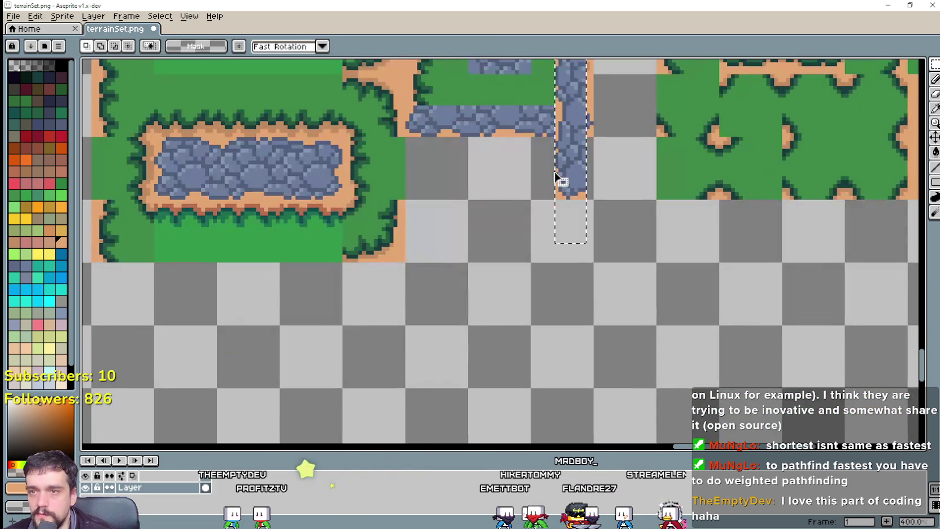
{"action": "key", "text": "ctrl+z"}
{"action": "key", "text": "ctrl+z"}
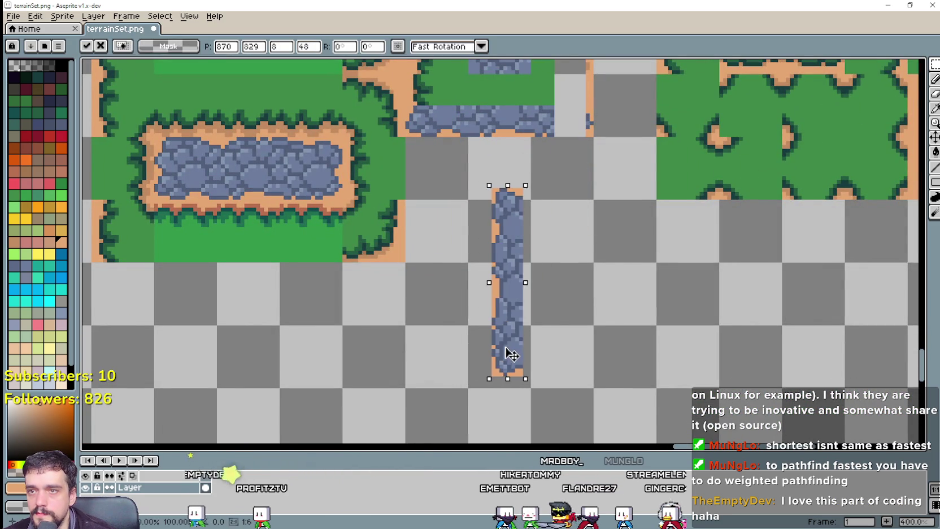
{"action": "key", "text": "ctrl+y"}
{"action": "key", "text": "ctrl+z"}
{"action": "key", "text": "ctrl+z"}
{"action": "key", "text": "ctrl+z"}
Paste the stone strip onto empty canvas and delete its top tile.
{"action": "left_click_drag", "start_coordinate": [563, 197], "coordinate": [547, 294]}
{"action": "key", "text": "ctrl+v"}
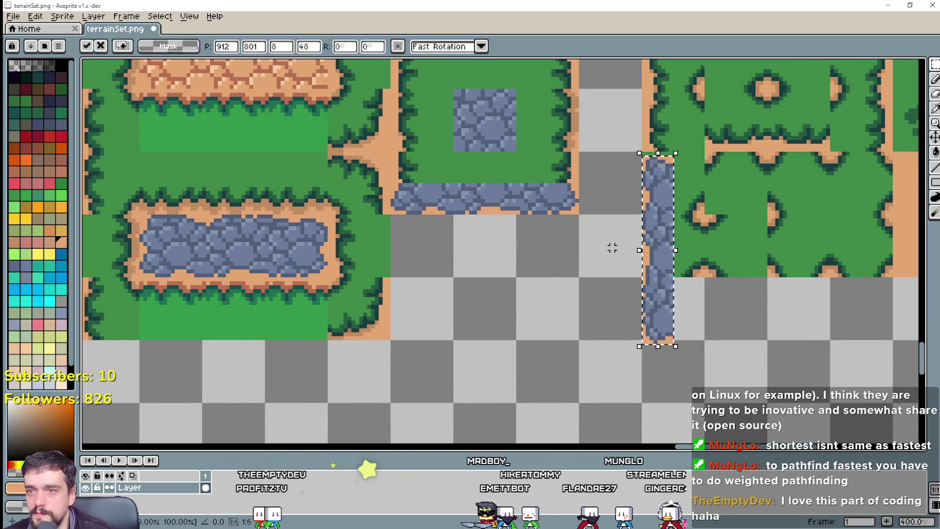
{"action": "mouse_move", "coordinate": [655, 266]}
{"action": "left_mouse_down"}
{"action": "mouse_move", "coordinate": [436, 367]}
{"action": "mouse_move", "coordinate": [466, 371]}
{"action": "left_mouse_up"}
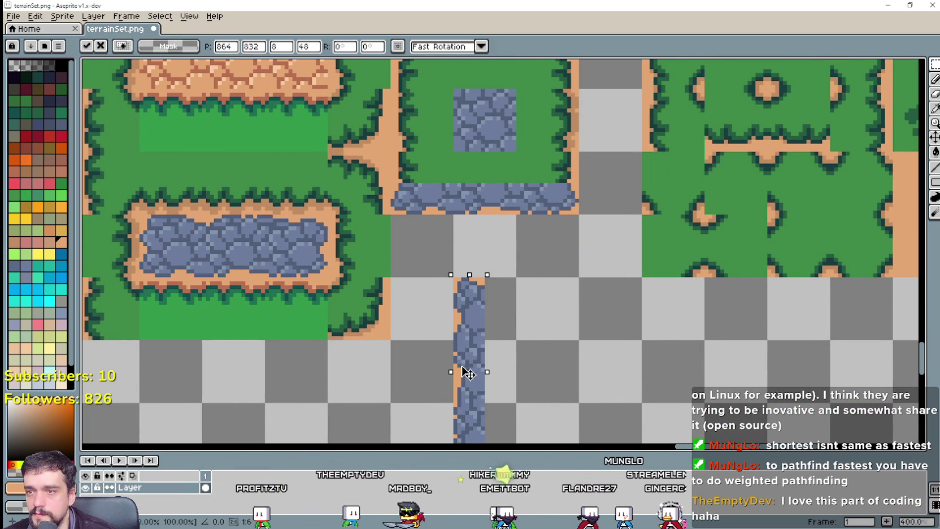
{"action": "left_click", "coordinate": [503, 355]}
{"action": "scroll", "coordinate": [536, 266], "scroll_direction": "up", "scroll_amount": 1}
{"action": "scroll", "coordinate": [413, 197], "scroll_direction": "up", "scroll_amount": 1}
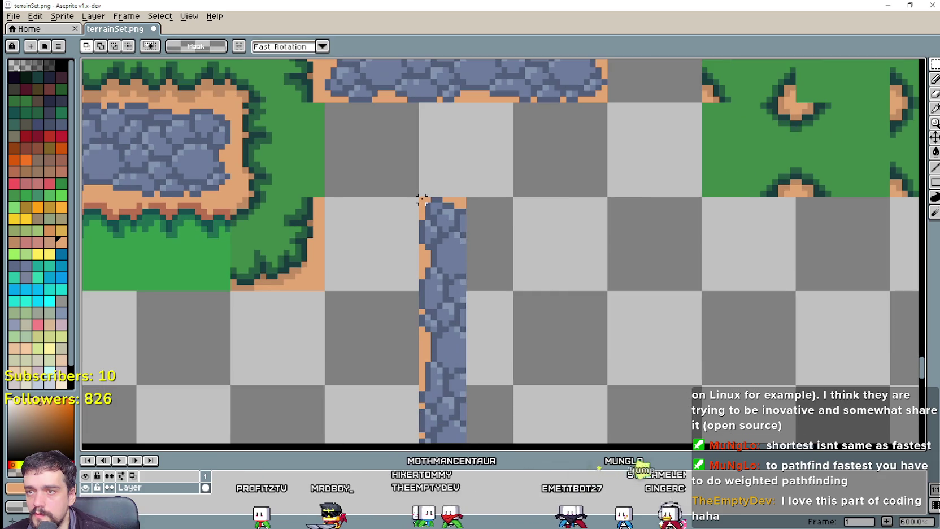
{"action": "left_click_drag", "start_coordinate": [419, 198], "coordinate": [464, 247]}
{"action": "key", "text": "Delete"}
{"action": "scroll", "coordinate": [509, 216], "scroll_direction": "down", "scroll_amount": 1}
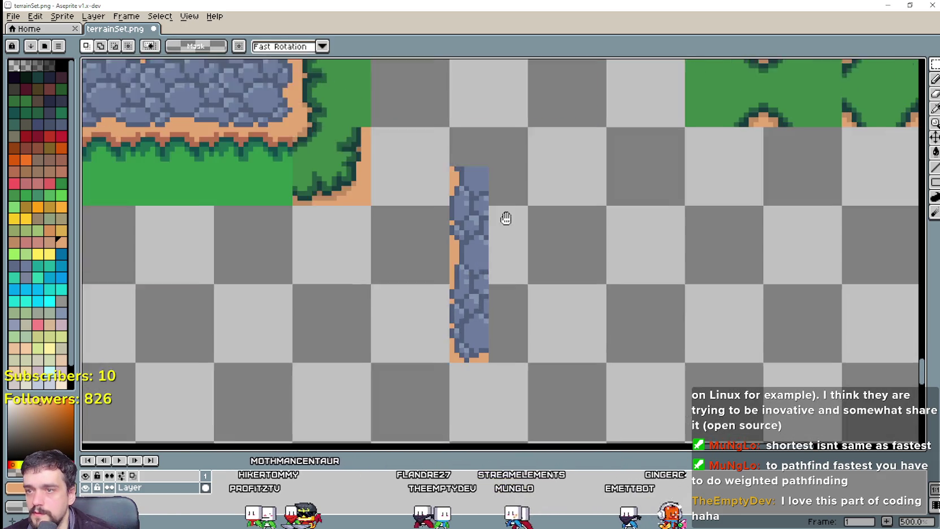
{"action": "scroll", "coordinate": [409, 348], "scroll_direction": "up", "scroll_amount": 2}
Move the trimmed stone strip onto the ring's left edge.
{"action": "left_click_drag", "start_coordinate": [477, 307], "coordinate": [525, 264]}
{"action": "left_click_drag", "start_coordinate": [496, 314], "coordinate": [542, 270]}
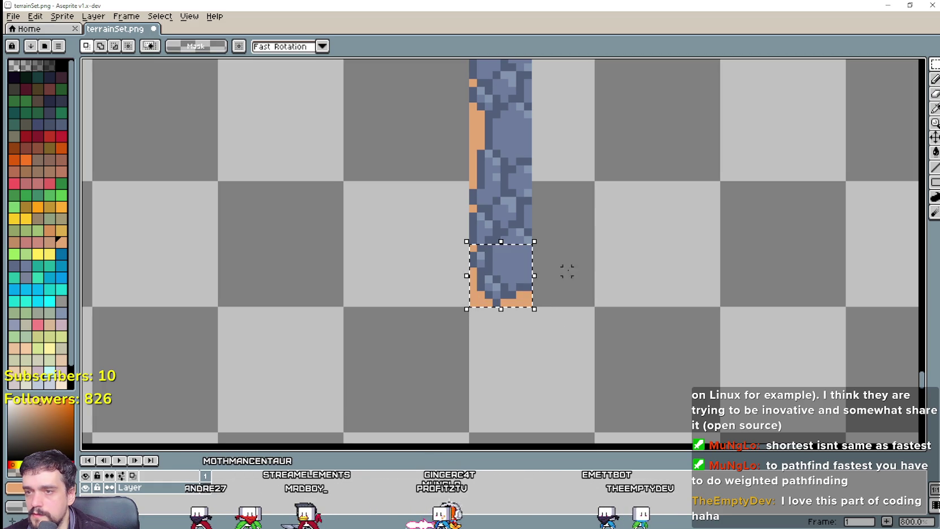
{"action": "scroll", "coordinate": [589, 264], "scroll_direction": "down", "scroll_amount": 1}
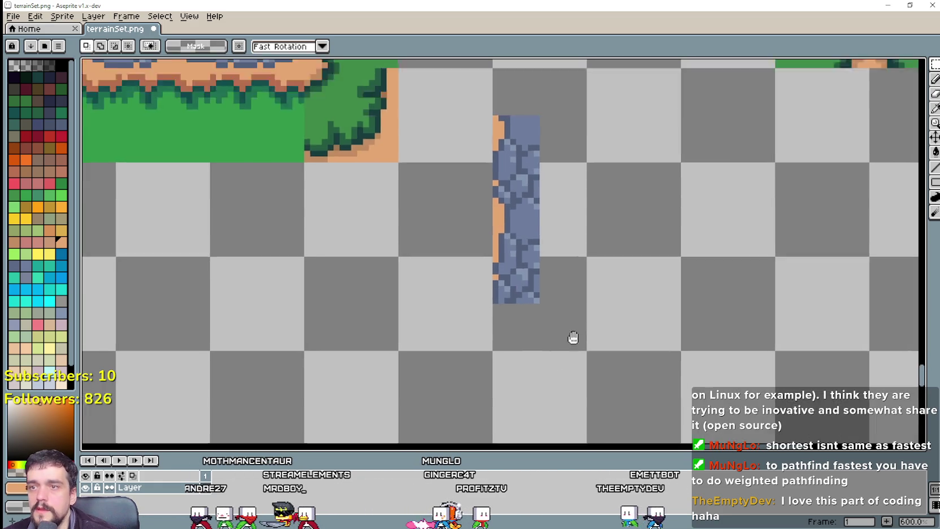
{"action": "mouse_move", "coordinate": [464, 421]}
{"action": "left_mouse_down"}
{"action": "mouse_move", "coordinate": [487, 266]}
{"action": "mouse_move", "coordinate": [512, 427]}
{"action": "left_mouse_up"}
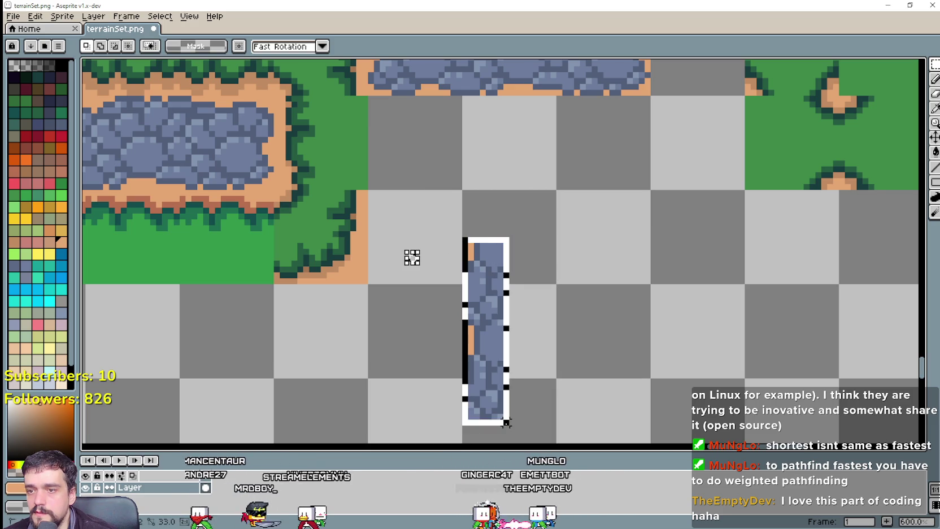
{"action": "scroll", "coordinate": [512, 392], "scroll_direction": "down", "scroll_amount": 2}
{"action": "scroll", "coordinate": [537, 395], "scroll_direction": "up", "scroll_amount": 1}
{"action": "mouse_move", "coordinate": [531, 427]}
{"action": "left_mouse_down"}
{"action": "mouse_move", "coordinate": [480, 265]}
{"action": "mouse_move", "coordinate": [489, 246]}
{"action": "mouse_move", "coordinate": [473, 244]}
{"action": "left_mouse_up"}
{"action": "scroll", "coordinate": [489, 245], "scroll_direction": "up", "scroll_amount": 1}
{"action": "scroll", "coordinate": [489, 245], "scroll_direction": "up", "scroll_amount": 1}
{"action": "scroll", "coordinate": [474, 243], "scroll_direction": "up", "scroll_amount": 1}
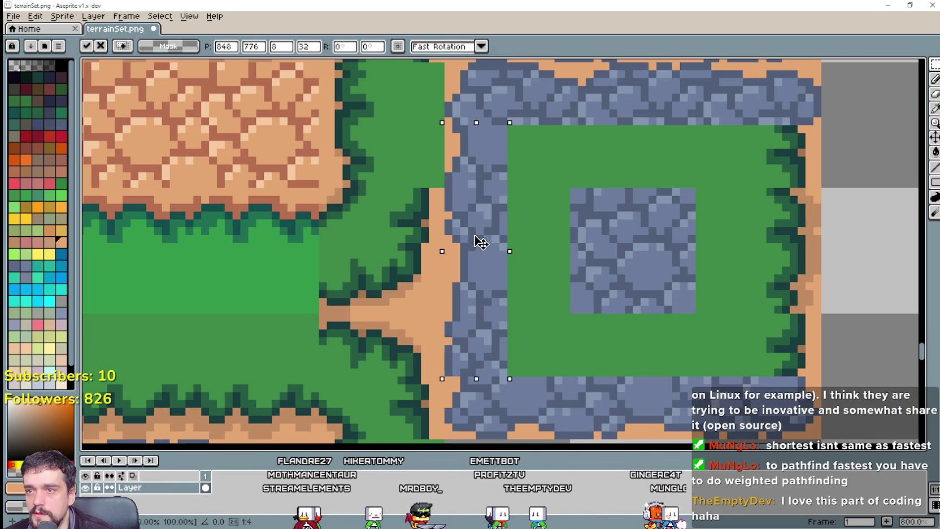
{"action": "scroll", "coordinate": [671, 300], "scroll_direction": "down", "scroll_amount": 1}
{"action": "left_click", "coordinate": [673, 298]}
{"action": "scroll", "coordinate": [738, 279], "scroll_direction": "down", "scroll_amount": 1}
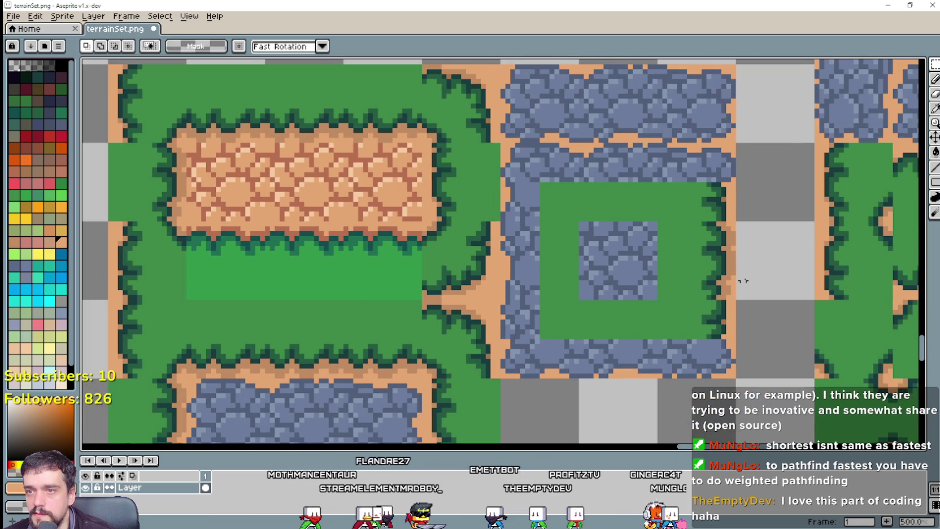
{"action": "scroll", "coordinate": [535, 291], "scroll_direction": "down", "scroll_amount": 1}
Select a new 8×48 cobble strip from the vertical stone path.
{"action": "left_click_drag", "start_coordinate": [648, 217], "coordinate": [586, 384]}
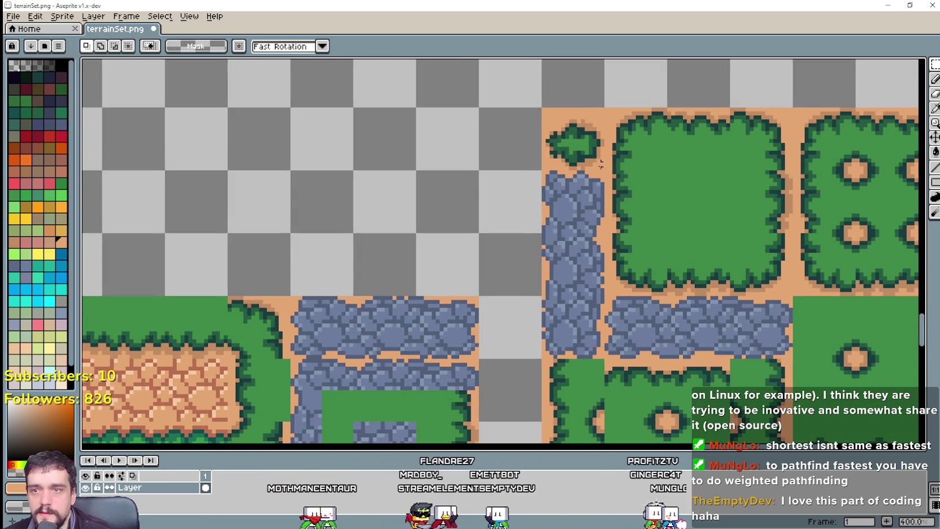
{"action": "mouse_move", "coordinate": [600, 164]}
{"action": "left_mouse_down"}
{"action": "mouse_move", "coordinate": [611, 122]}
{"action": "mouse_move", "coordinate": [588, 248]}
{"action": "left_mouse_up"}
{"action": "scroll", "coordinate": [648, 130], "scroll_direction": "up", "scroll_amount": 2}
{"action": "scroll", "coordinate": [593, 132], "scroll_direction": "up", "scroll_amount": 3}
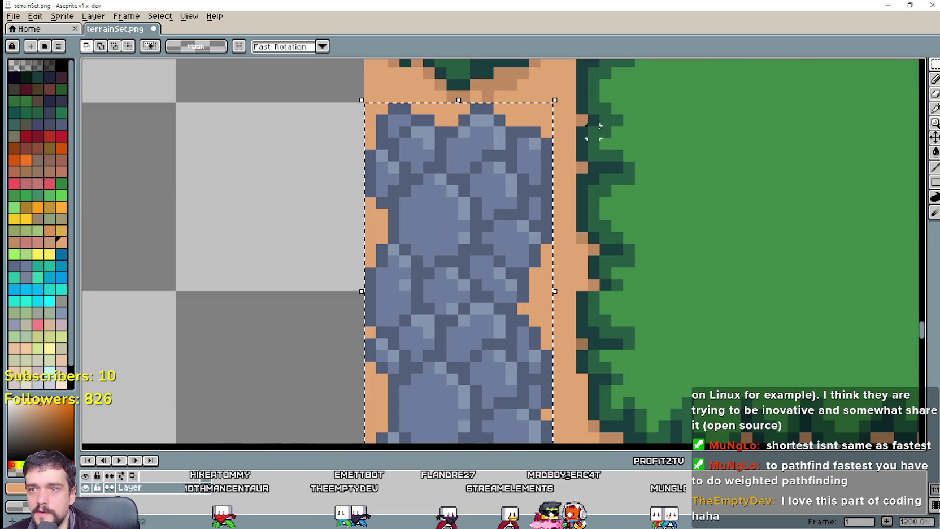
{"action": "left_click_drag", "start_coordinate": [556, 105], "coordinate": [472, 336]}
{"action": "scroll", "coordinate": [486, 226], "scroll_direction": "down", "scroll_amount": 3}
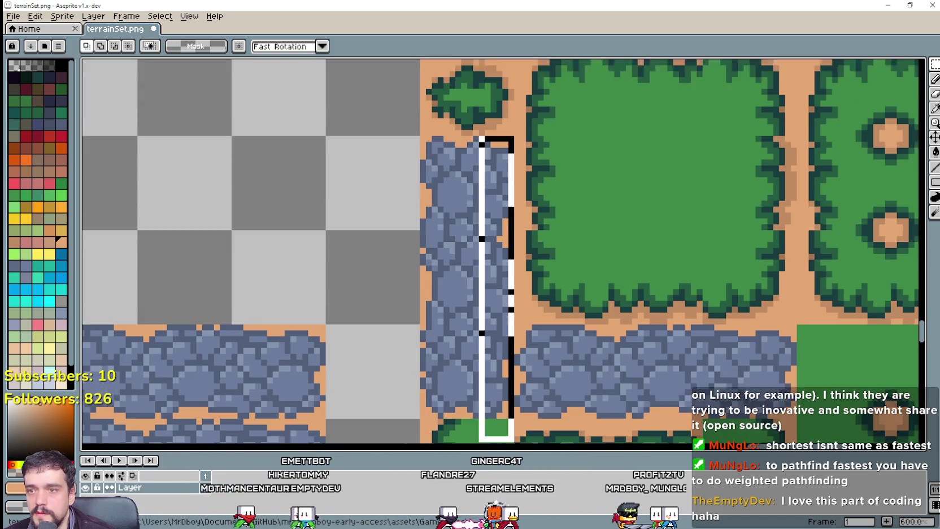
{"action": "mouse_move", "coordinate": [480, 441]}
{"action": "left_mouse_down"}
{"action": "mouse_move", "coordinate": [486, 391]}
{"action": "mouse_move", "coordinate": [468, 397]}
{"action": "left_mouse_up"}
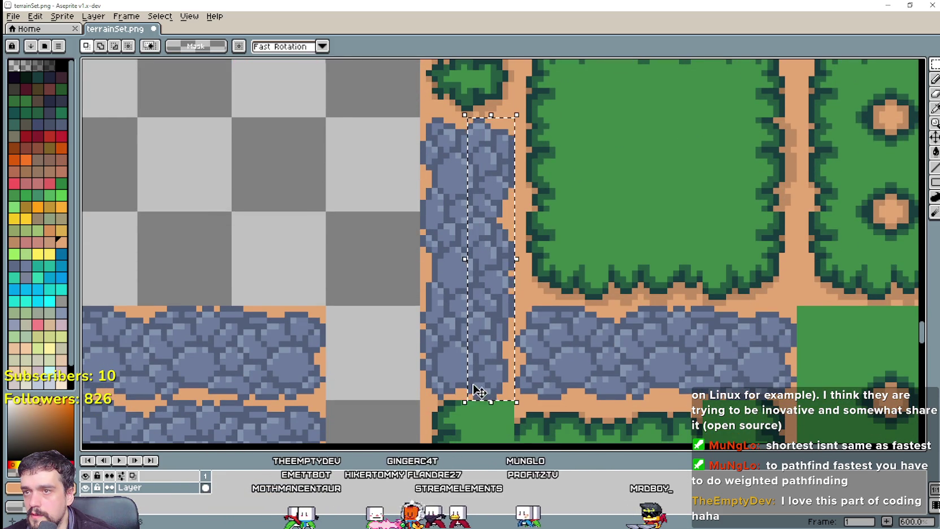
{"action": "scroll", "coordinate": [402, 292], "scroll_direction": "down", "scroll_amount": 2}
{"action": "scroll", "coordinate": [402, 292], "scroll_direction": "down", "scroll_amount": 1}
Paste the copied stone strip onto empty canvas beside the tiles.
{"action": "key", "text": "ctrl+v"}
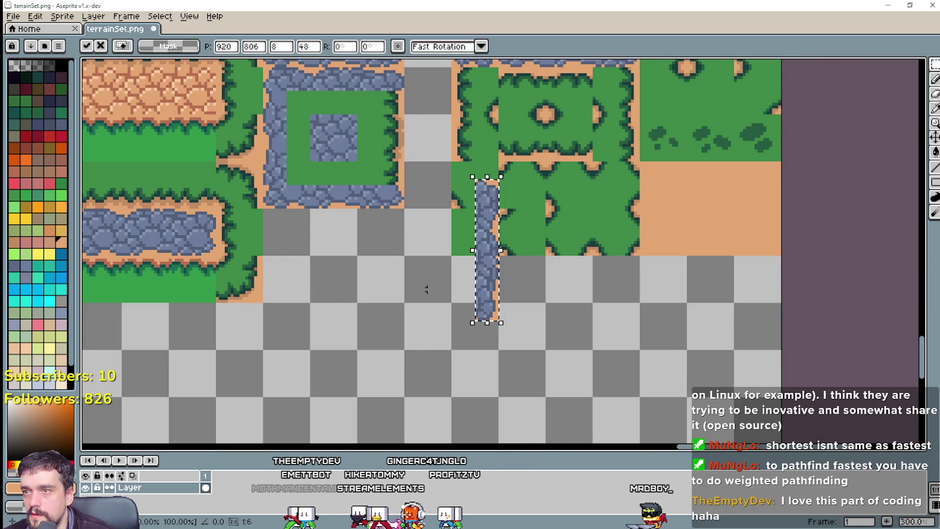
{"action": "left_click_drag", "start_coordinate": [471, 280], "coordinate": [376, 364]}
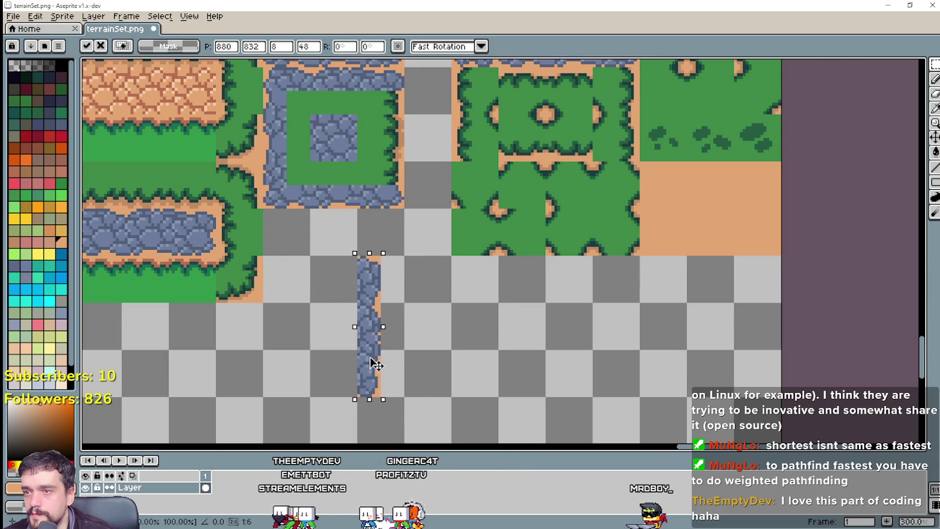
{"action": "scroll", "coordinate": [484, 349], "scroll_direction": "up", "scroll_amount": 2}
{"action": "key", "text": "Return"}
{"action": "scroll", "coordinate": [330, 197], "scroll_direction": "up", "scroll_amount": 2}
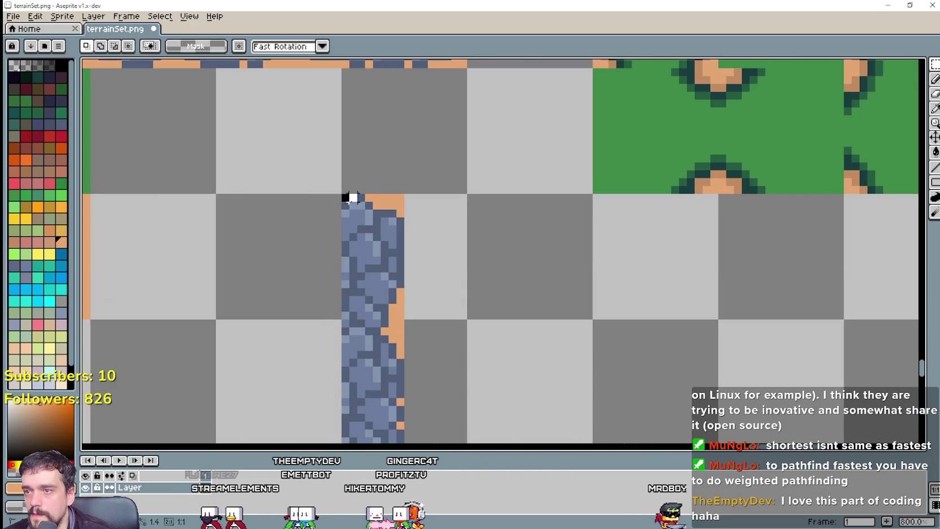
Delete the stone strip's top and bottom ends.
{"action": "left_click_drag", "start_coordinate": [343, 194], "coordinate": [408, 252]}
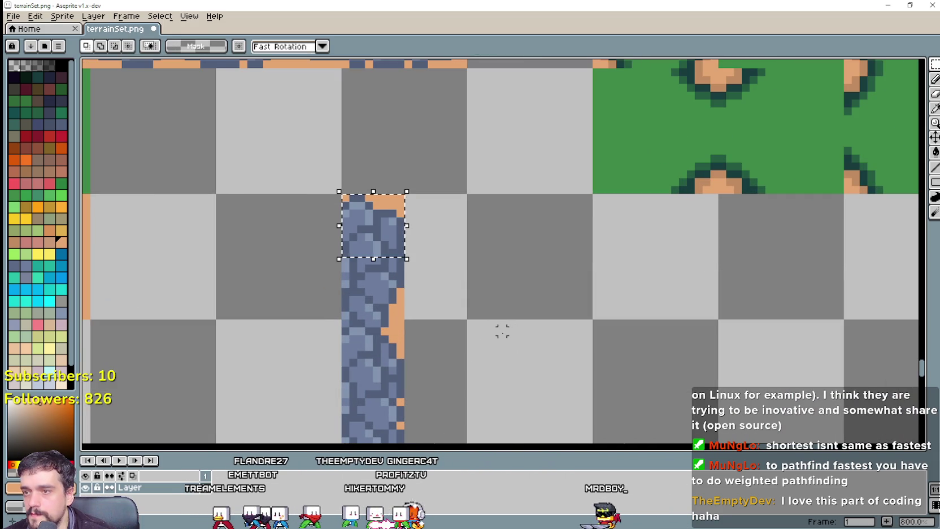
{"action": "key", "text": "Delete"}
{"action": "scroll", "coordinate": [562, 361], "scroll_direction": "down", "scroll_amount": 2}
{"action": "scroll", "coordinate": [468, 327], "scroll_direction": "up", "scroll_amount": 2}
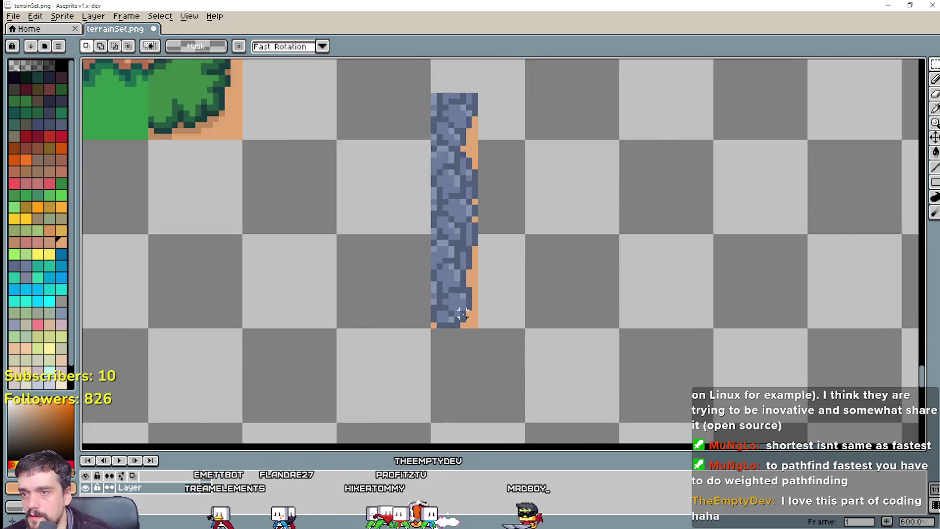
{"action": "left_click_drag", "start_coordinate": [421, 331], "coordinate": [476, 274]}
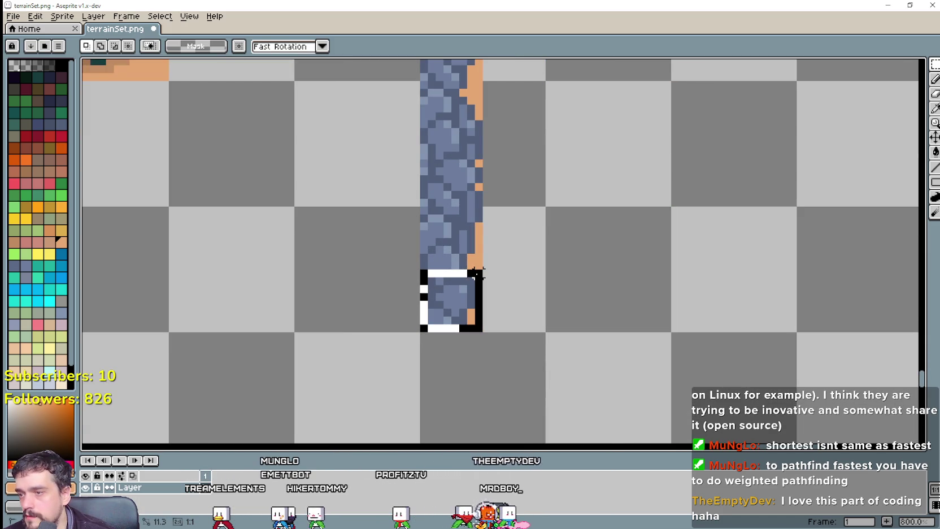
{"action": "key", "text": "Delete"}
{"action": "scroll", "coordinate": [520, 296], "scroll_direction": "down", "scroll_amount": 2}
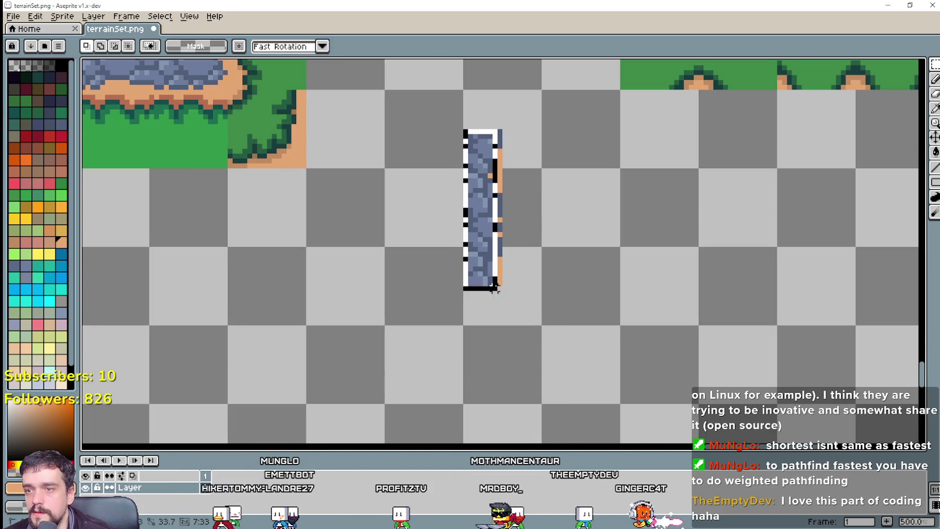
Move the trimmed strip onto the green square's right edge, closing the ring.
{"action": "left_click_drag", "start_coordinate": [499, 278], "coordinate": [500, 287]}
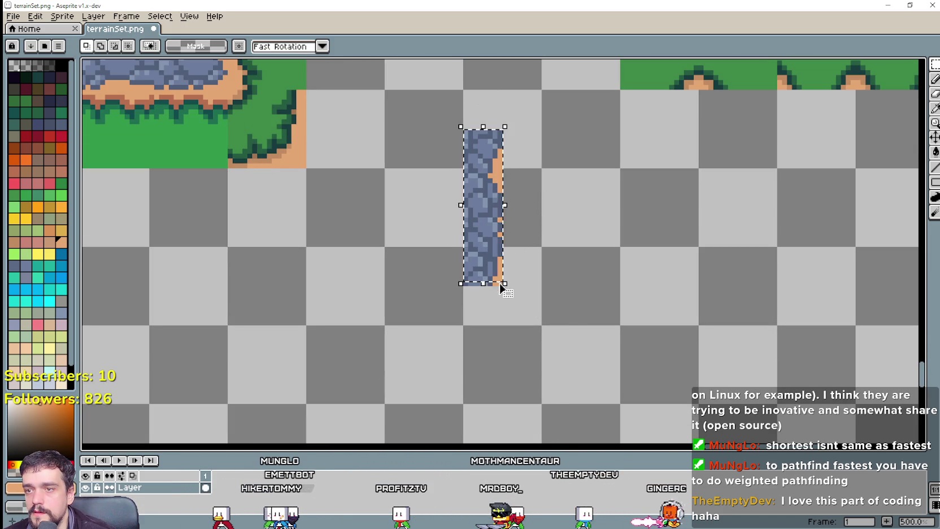
{"action": "left_click", "coordinate": [543, 278]}
{"action": "key", "text": "ctrl+z"}
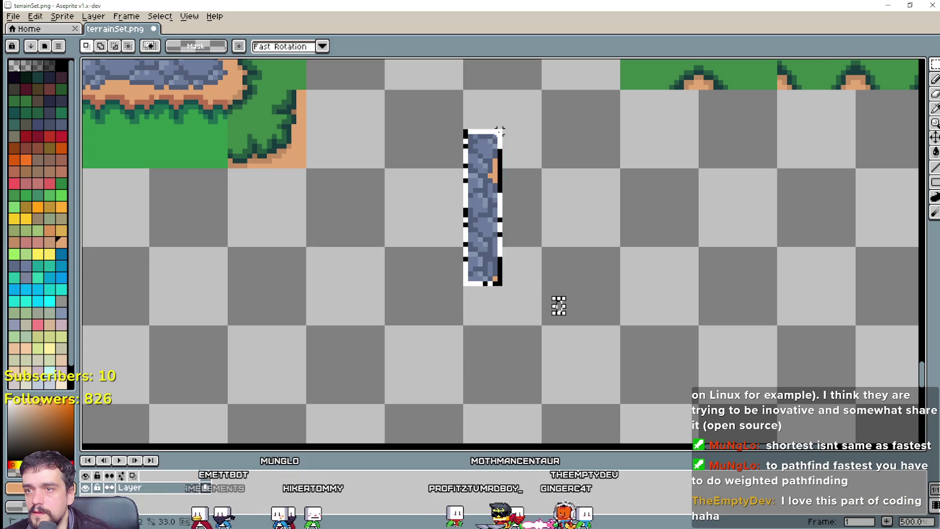
{"action": "scroll", "coordinate": [559, 191], "scroll_direction": "up", "scroll_amount": 3}
{"action": "left_click_drag", "start_coordinate": [496, 359], "coordinate": [497, 112]}
{"action": "scroll", "coordinate": [550, 340], "scroll_direction": "up", "scroll_amount": 3}
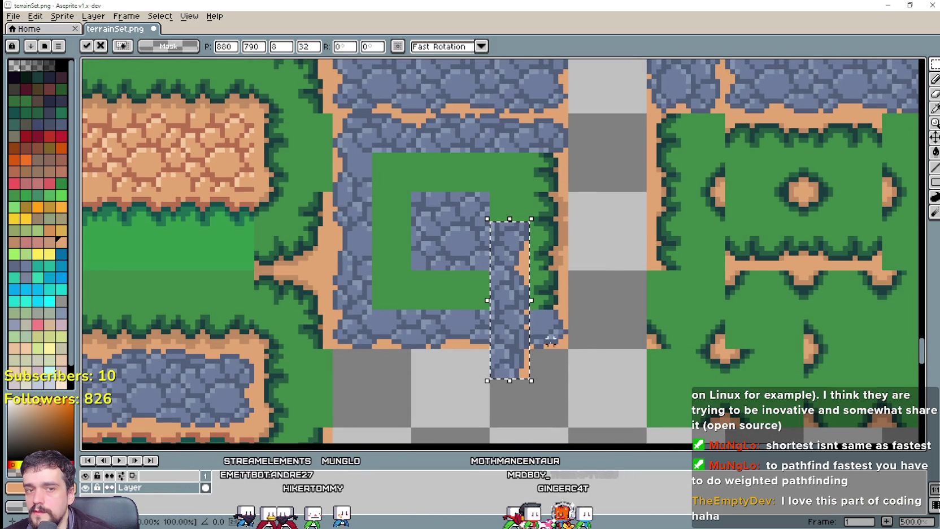
{"action": "left_click_drag", "start_coordinate": [521, 274], "coordinate": [560, 206]}
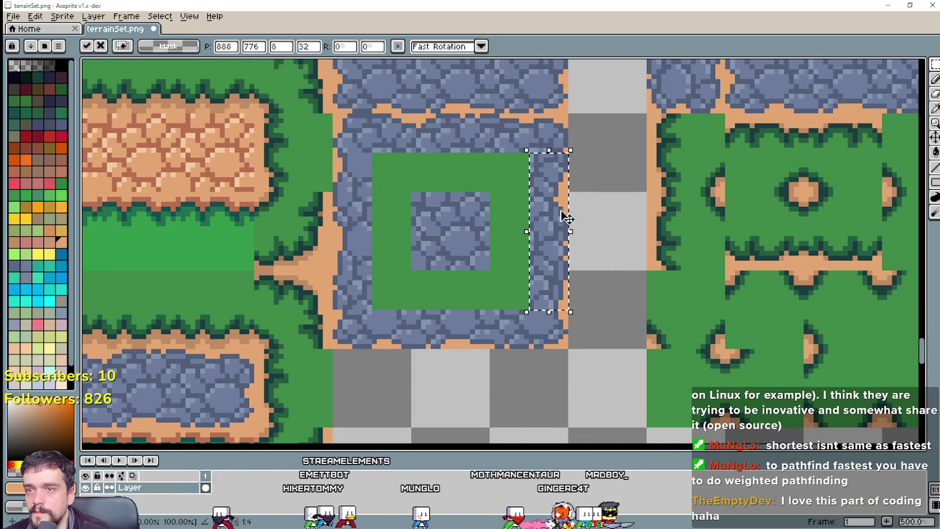
{"action": "key", "text": "ctrl+d"}
{"action": "scroll", "coordinate": [574, 359], "scroll_direction": "down", "scroll_amount": 3}
Select and copy a 16×16 patch of the slate-blue stone blob.
{"action": "scroll", "coordinate": [604, 276], "scroll_direction": "up", "scroll_amount": 1}
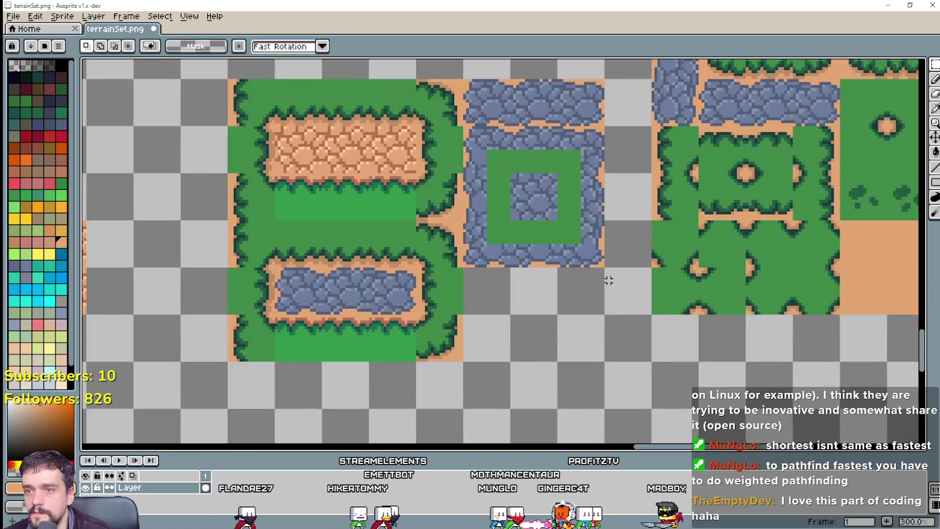
{"action": "scroll", "coordinate": [599, 134], "scroll_direction": "up", "scroll_amount": 2}
{"action": "scroll", "coordinate": [600, 134], "scroll_direction": "up", "scroll_amount": 1}
{"action": "left_click_drag", "start_coordinate": [604, 134], "coordinate": [561, 296]}
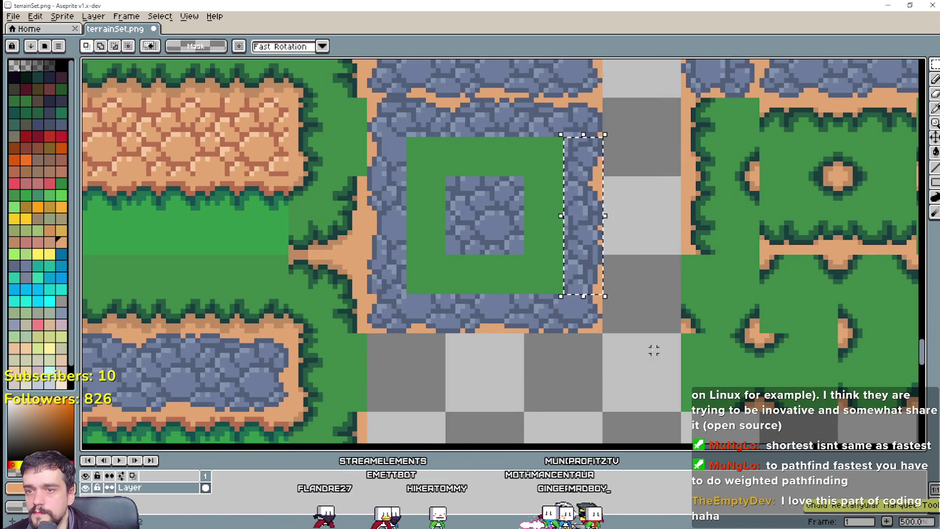
{"action": "scroll", "coordinate": [567, 300], "scroll_direction": "down", "scroll_amount": 2}
{"action": "scroll", "coordinate": [569, 301], "scroll_direction": "down", "scroll_amount": 1}
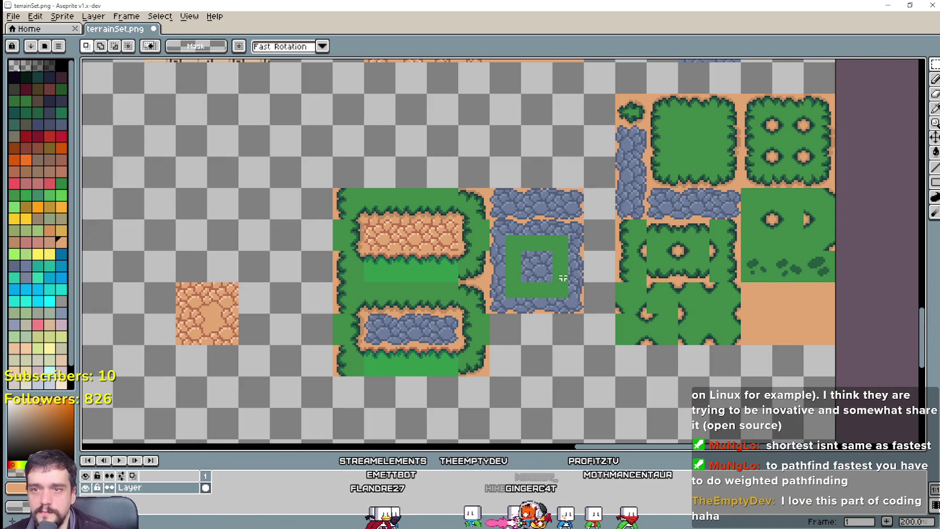
{"action": "scroll", "coordinate": [567, 170], "scroll_direction": "down", "scroll_amount": 1}
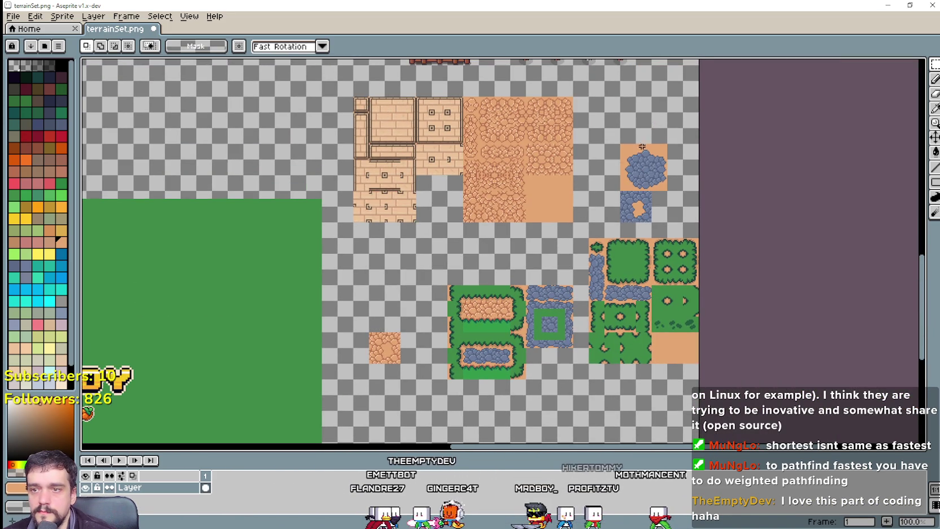
{"action": "left_click", "coordinate": [662, 190]}
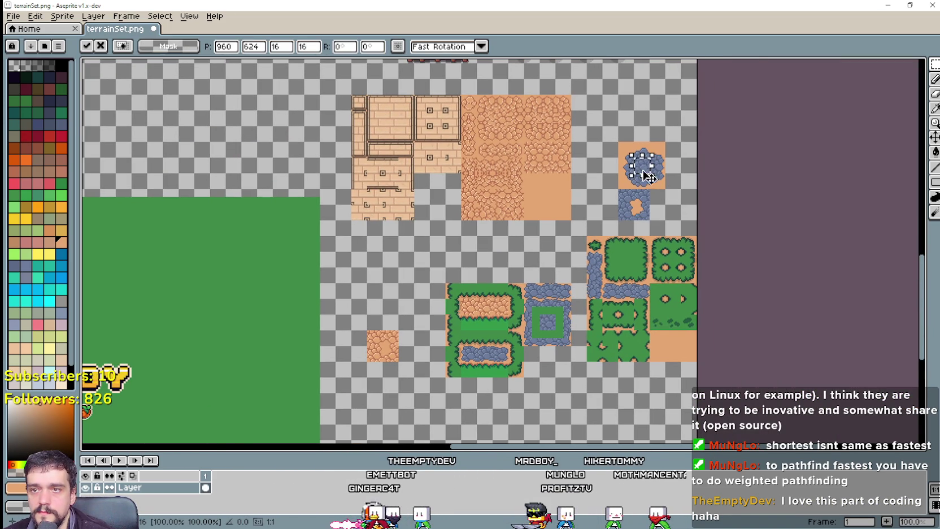
{"action": "scroll", "coordinate": [647, 176], "scroll_direction": "up", "scroll_amount": 1}
{"action": "scroll", "coordinate": [655, 237], "scroll_direction": "up", "scroll_amount": 1}
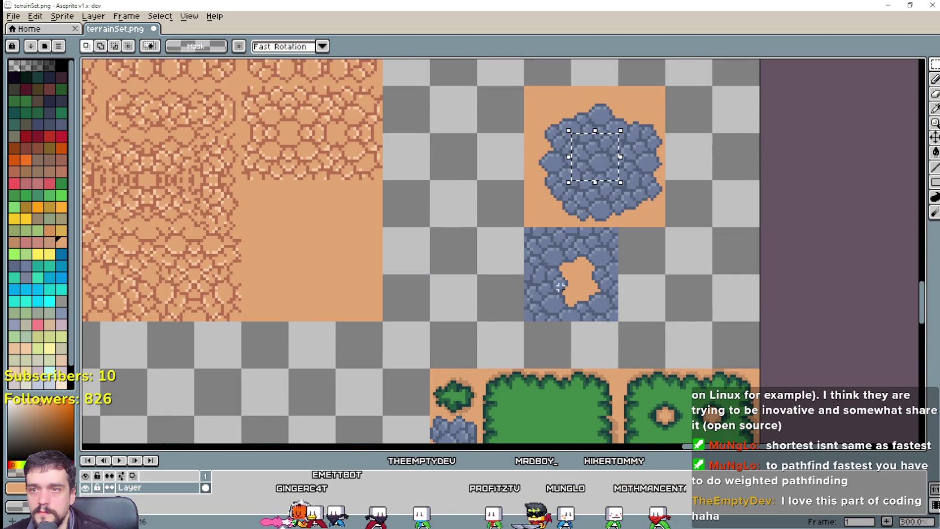
{"action": "scroll", "coordinate": [559, 286], "scroll_direction": "down", "scroll_amount": 3}
{"action": "scroll", "coordinate": [473, 193], "scroll_direction": "up", "scroll_amount": 2}
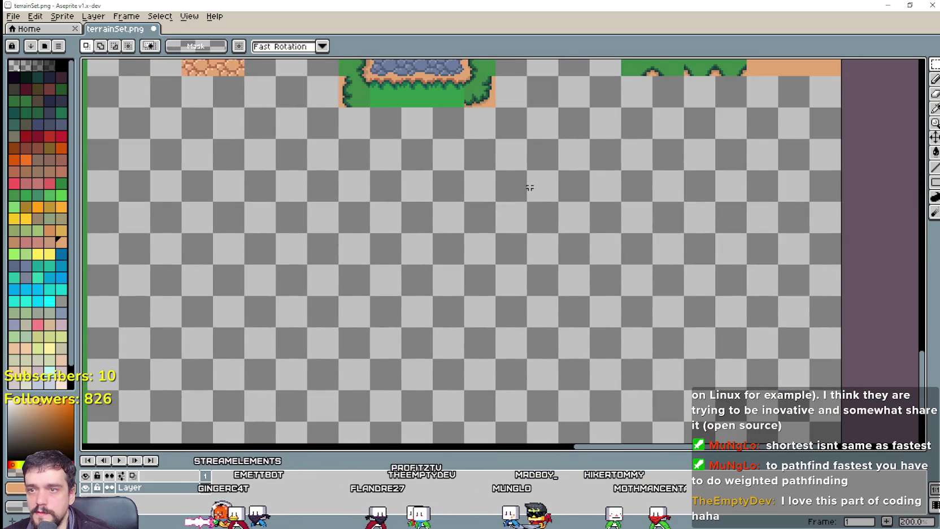
{"action": "scroll", "coordinate": [529, 188], "scroll_direction": "up", "scroll_amount": 1}
{"action": "scroll", "coordinate": [436, 300], "scroll_direction": "down", "scroll_amount": 1}
{"action": "scroll", "coordinate": [465, 247], "scroll_direction": "down", "scroll_amount": 2}
{"action": "scroll", "coordinate": [451, 241], "scroll_direction": "up", "scroll_amount": 2}
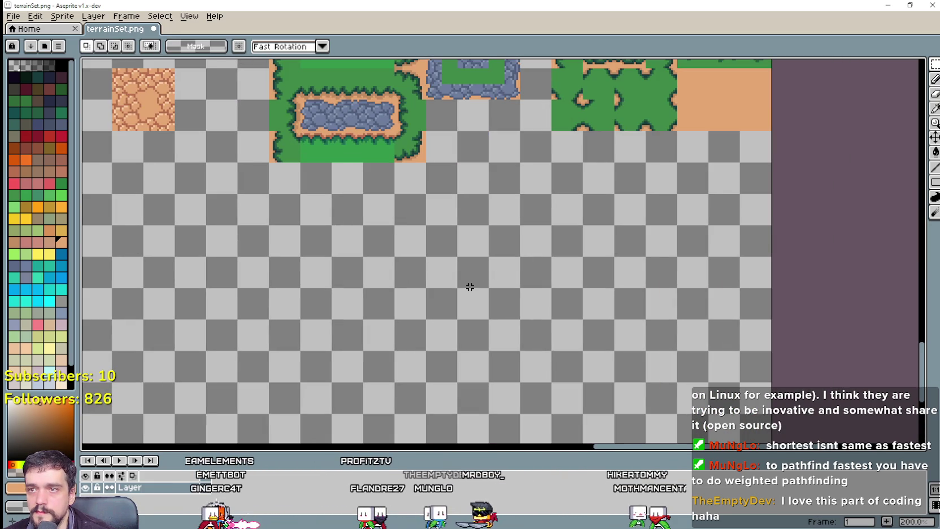
Paste stone pieces onto the empty canvas below the pond tiles, forming an L-shape.
{"action": "key", "text": "ctrl+v"}
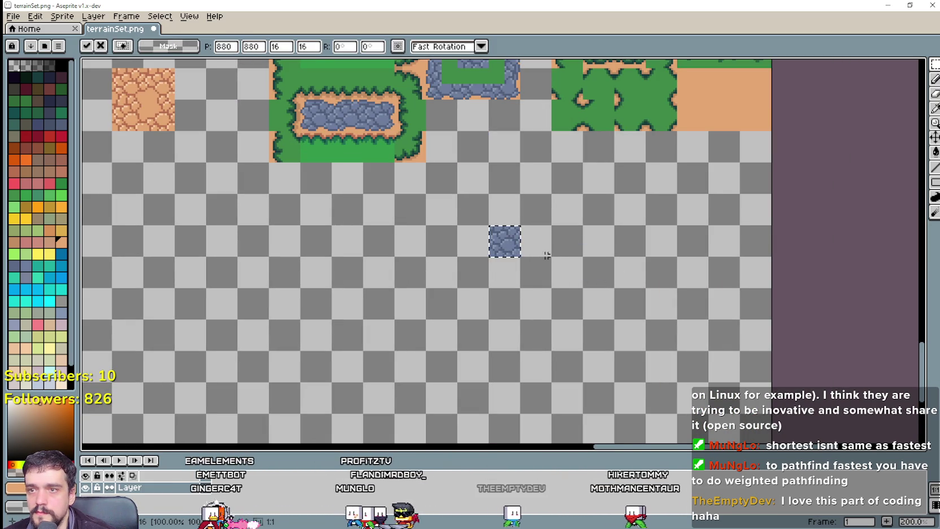
{"action": "key", "text": "ctrl+v"}
{"action": "left_click_drag", "start_coordinate": [672, 262], "coordinate": [546, 222]}
{"action": "key", "text": "ctrl+v"}
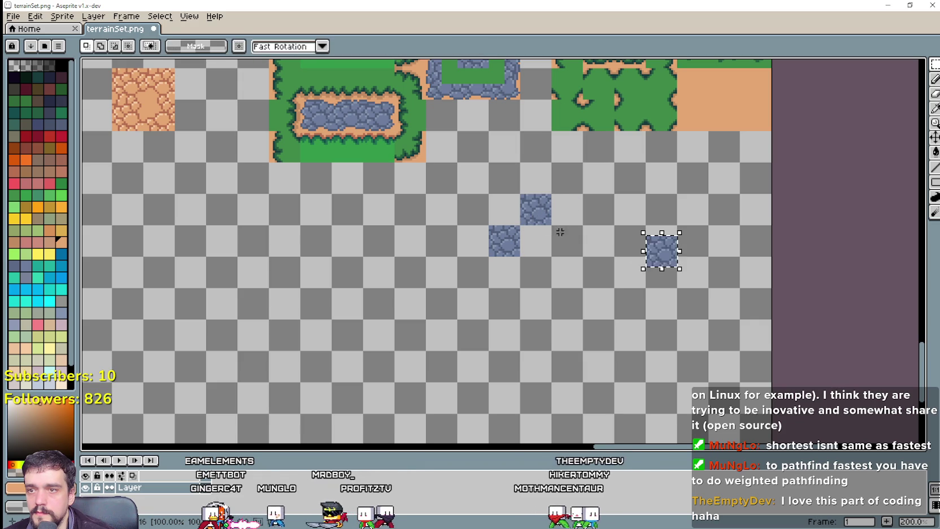
{"action": "left_click_drag", "start_coordinate": [666, 257], "coordinate": [557, 252]}
{"action": "key", "text": "ctrl+v"}
{"action": "left_click_drag", "start_coordinate": [662, 257], "coordinate": [537, 277]}
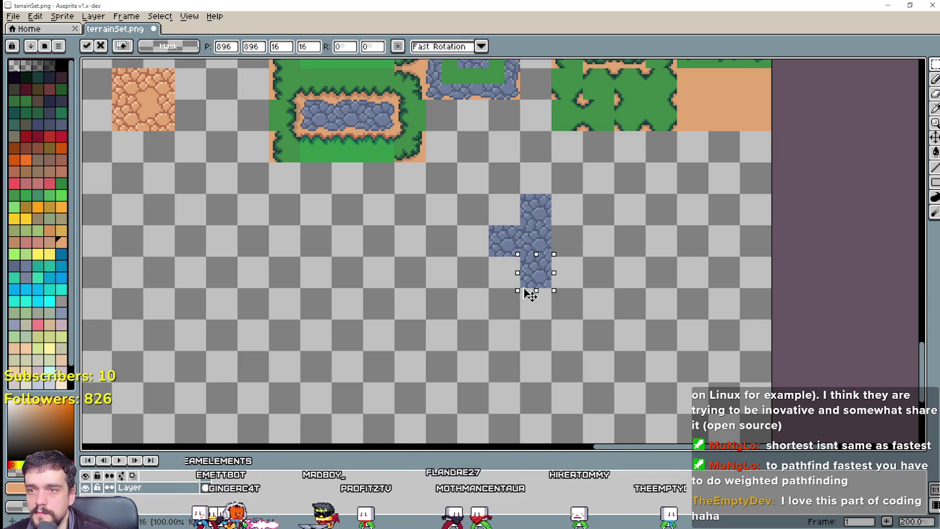
{"action": "key", "text": "ctrl+v"}
{"action": "left_click_drag", "start_coordinate": [662, 264], "coordinate": [507, 285]}
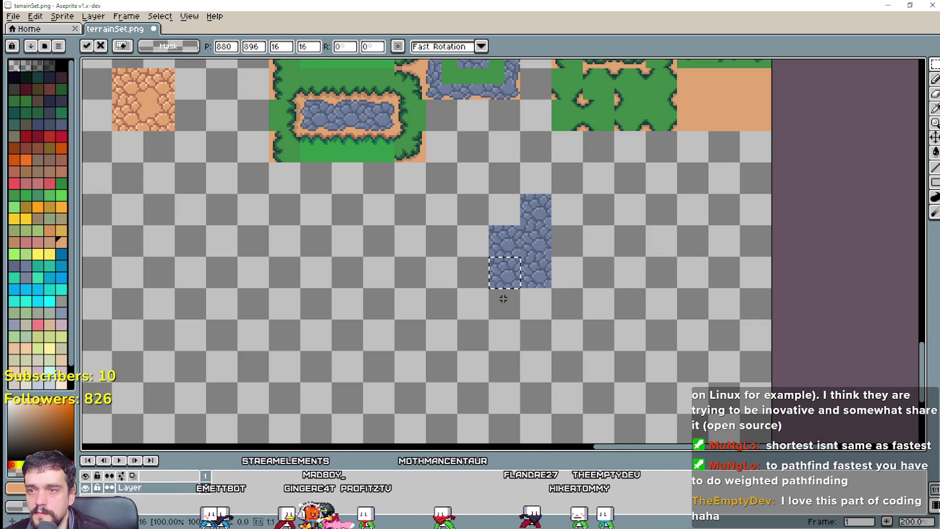
Paste more stone pieces into the remaining gaps to complete the solid square.
{"action": "key", "text": "ctrl+v"}
{"action": "mouse_move", "coordinate": [661, 265]}
{"action": "left_mouse_down"}
{"action": "mouse_move", "coordinate": [437, 279]}
{"action": "mouse_move", "coordinate": [476, 285]}
{"action": "left_mouse_up"}
{"action": "key", "text": "ctrl+v"}
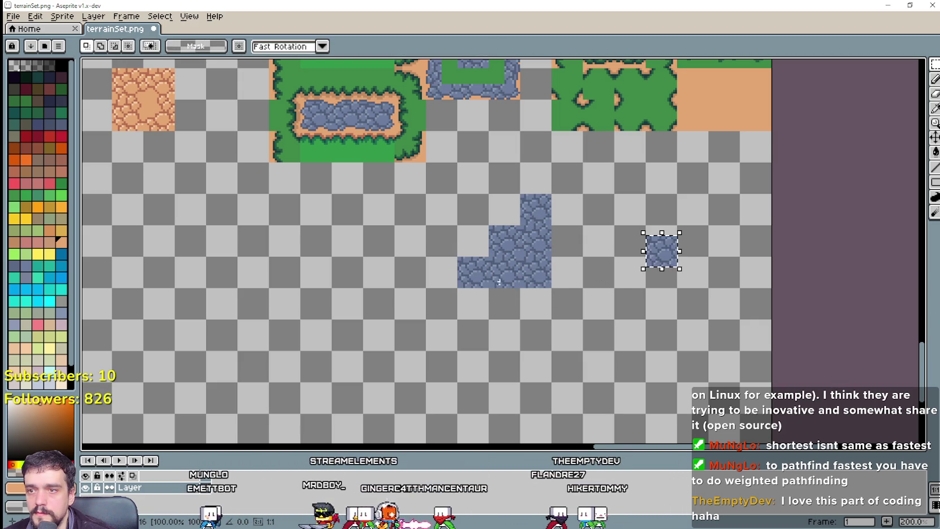
{"action": "left_click_drag", "start_coordinate": [660, 260], "coordinate": [472, 250]}
{"action": "key", "text": "ctrl+v"}
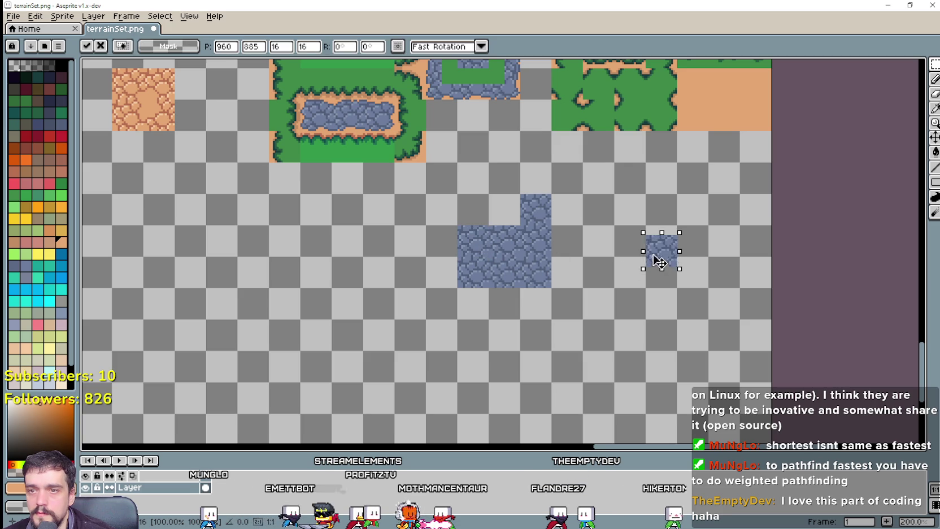
{"action": "left_click_drag", "start_coordinate": [661, 261], "coordinate": [473, 221]}
{"action": "key", "text": "ctrl+v"}
{"action": "mouse_move", "coordinate": [661, 261]}
{"action": "left_mouse_down"}
{"action": "mouse_move", "coordinate": [570, 226]}
{"action": "mouse_move", "coordinate": [508, 221]}
{"action": "left_mouse_up"}
{"action": "key", "text": "Return"}
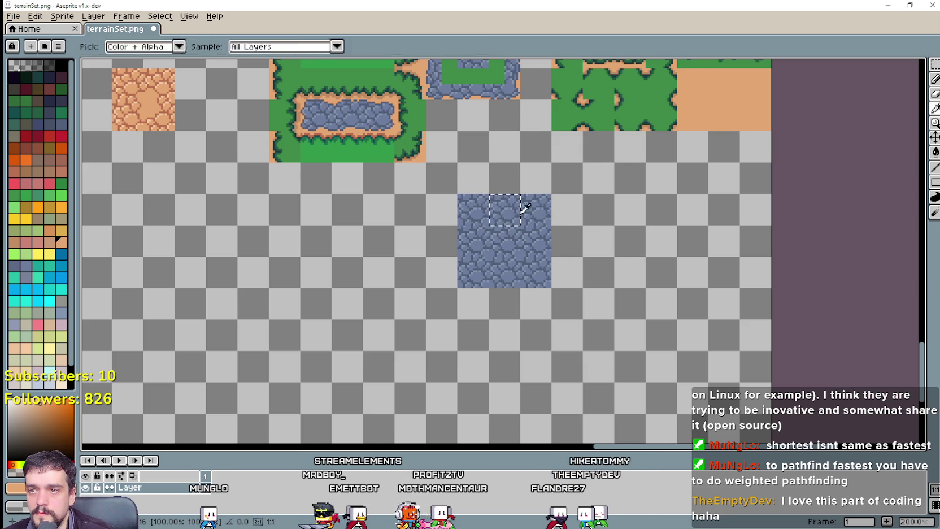
{"action": "left_click_drag", "start_coordinate": [583, 232], "coordinate": [605, 321]}
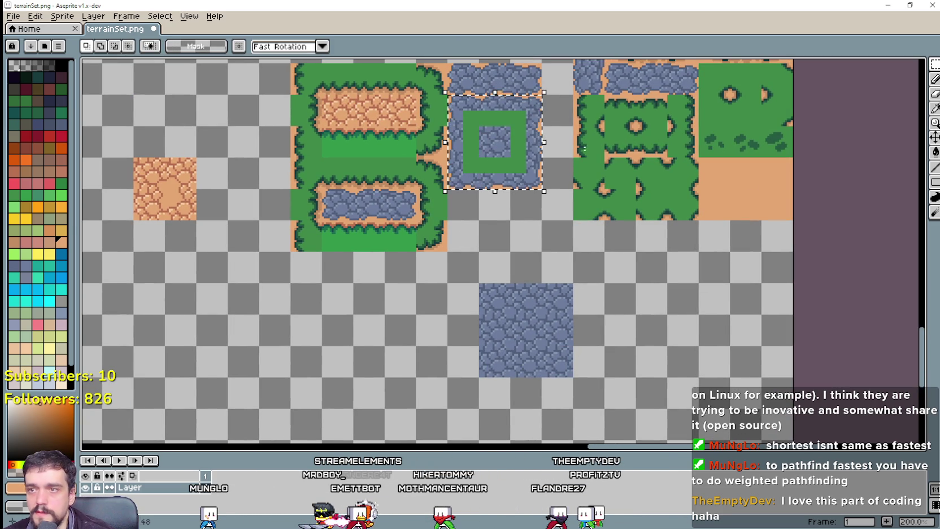
Flood-fill the green grass inside the stone ring with transparency.
{"action": "left_click", "coordinate": [935, 151]}
{"action": "key", "text": "3"}
{"action": "left_click", "coordinate": [472, 128]}
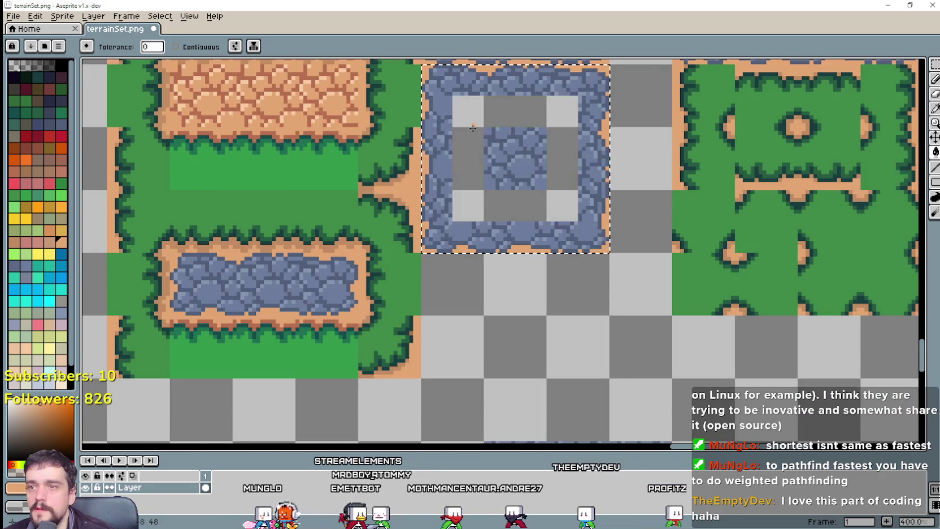
{"action": "key", "text": "2"}
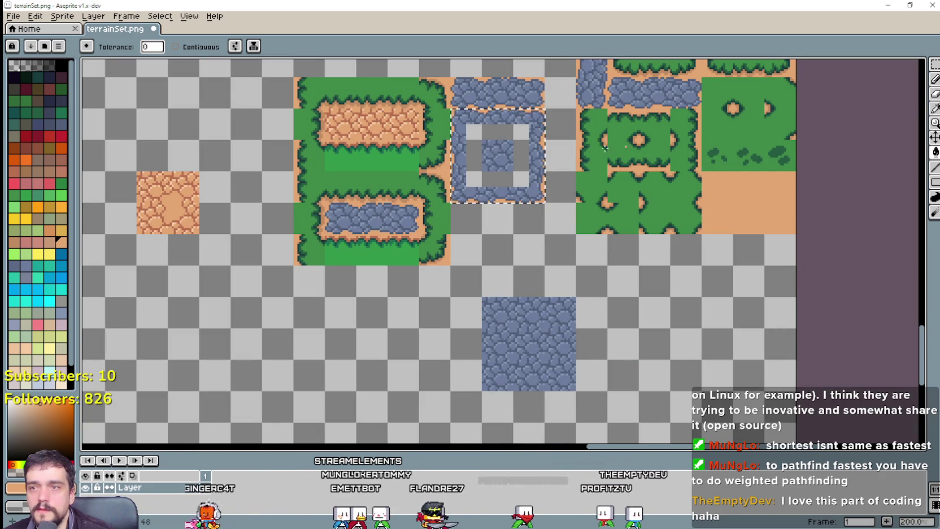
Undo an accidental shift of the whole tileset down and right.
{"action": "key", "text": "v"}
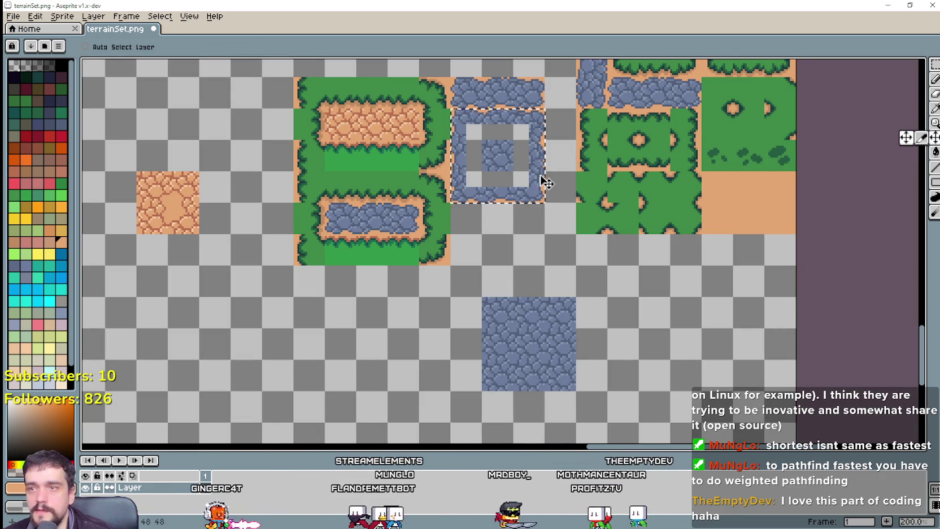
{"action": "left_click_drag", "start_coordinate": [504, 145], "coordinate": [524, 238]}
{"action": "key", "text": "ctrl+z"}
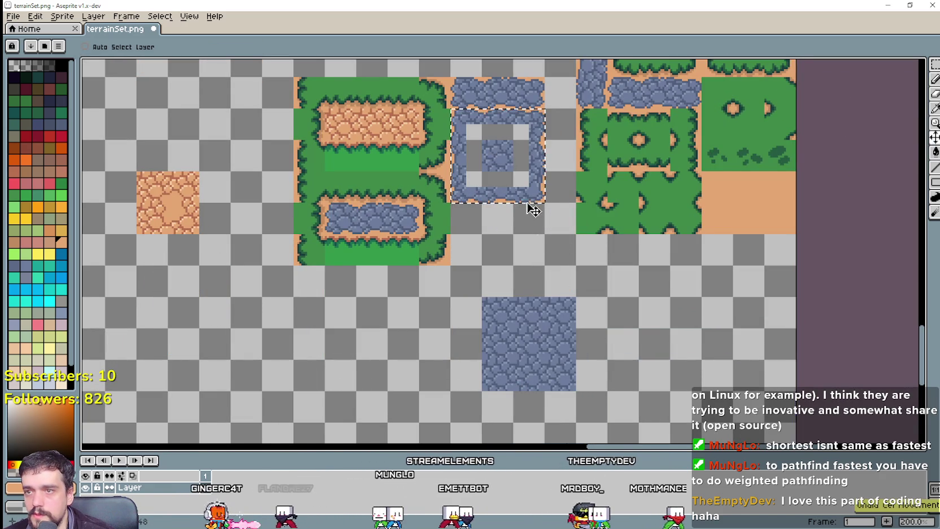